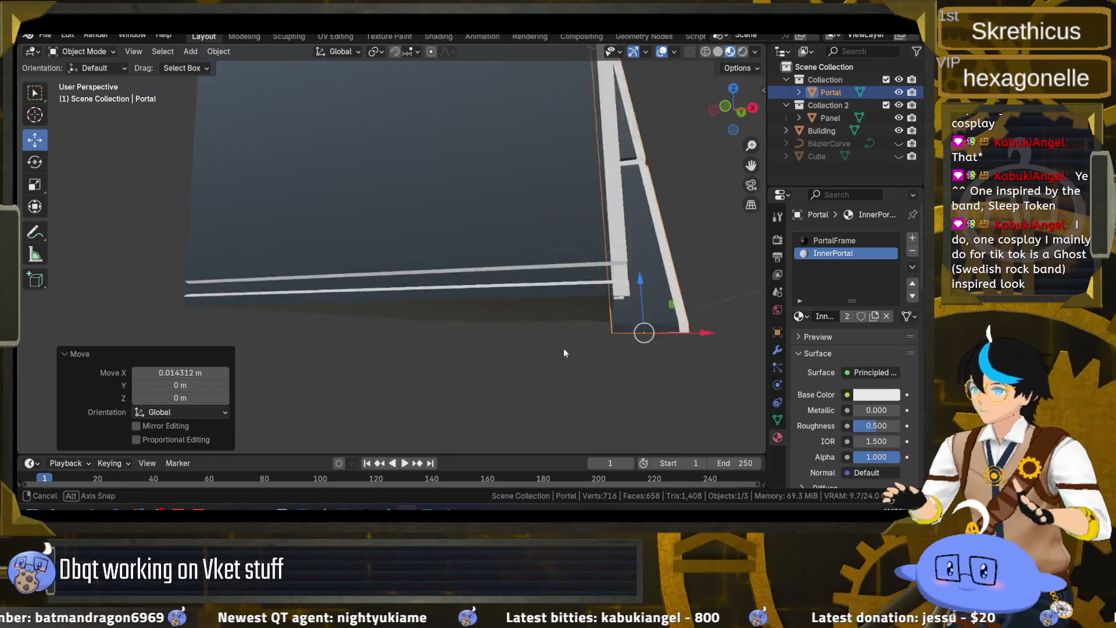
- Select the Building and pick its bottom face in face-select edit mode
{"action": "key", "text": "Tab"}
{"action": "scroll", "coordinate": [532, 296], "scroll_direction": "up", "scroll_amount": 3}
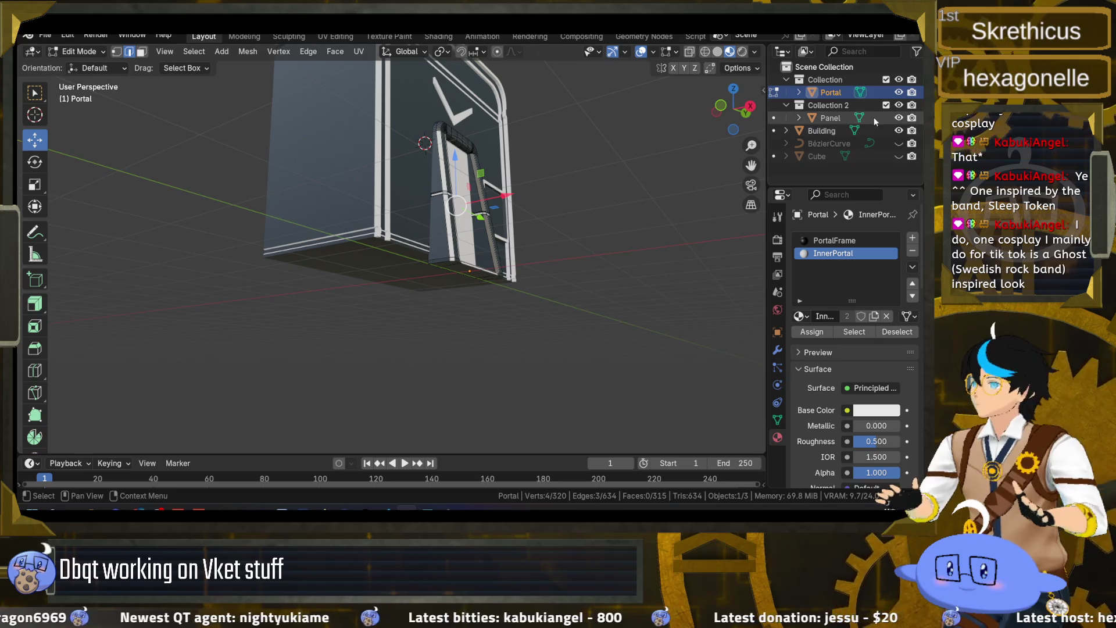
{"action": "key", "text": "Tab"}
{"action": "left_click", "coordinate": [373, 237]}
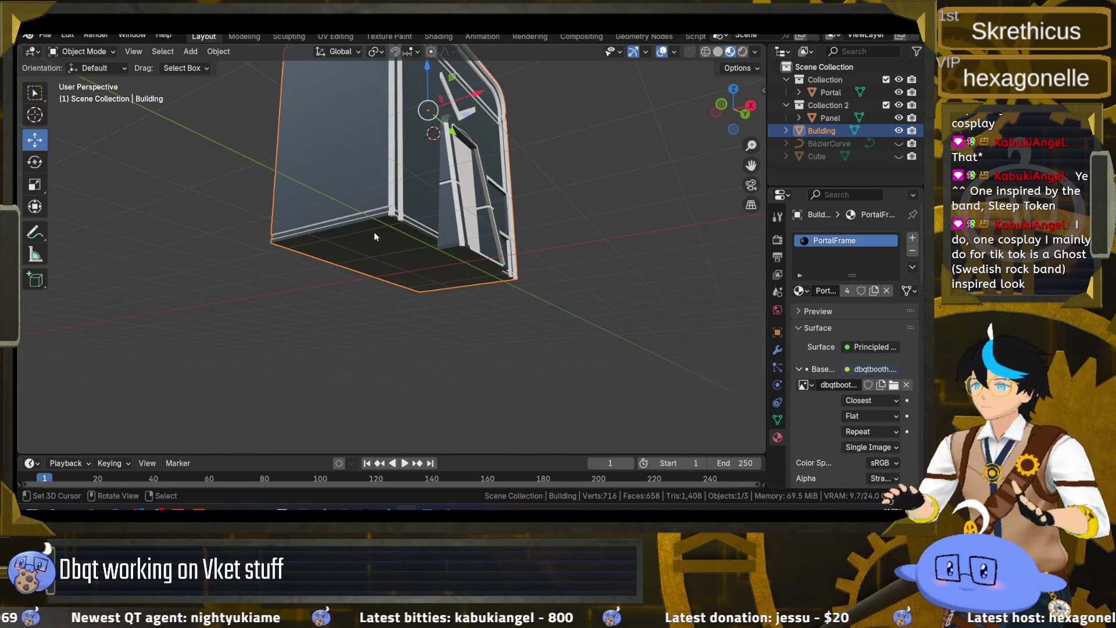
{"action": "key", "text": "Tab"}
{"action": "left_click", "coordinate": [363, 237]}
{"action": "key", "text": "3"}
{"action": "left_click", "coordinate": [330, 214]}
- Reframe the view on the whole Building and reselect its floor face
{"action": "mouse_move", "coordinate": [352, 294]}
{"action": "left_mouse_down"}
{"action": "mouse_move", "coordinate": [401, 235]}
{"action": "mouse_move", "coordinate": [389, 232]}
{"action": "left_mouse_up"}
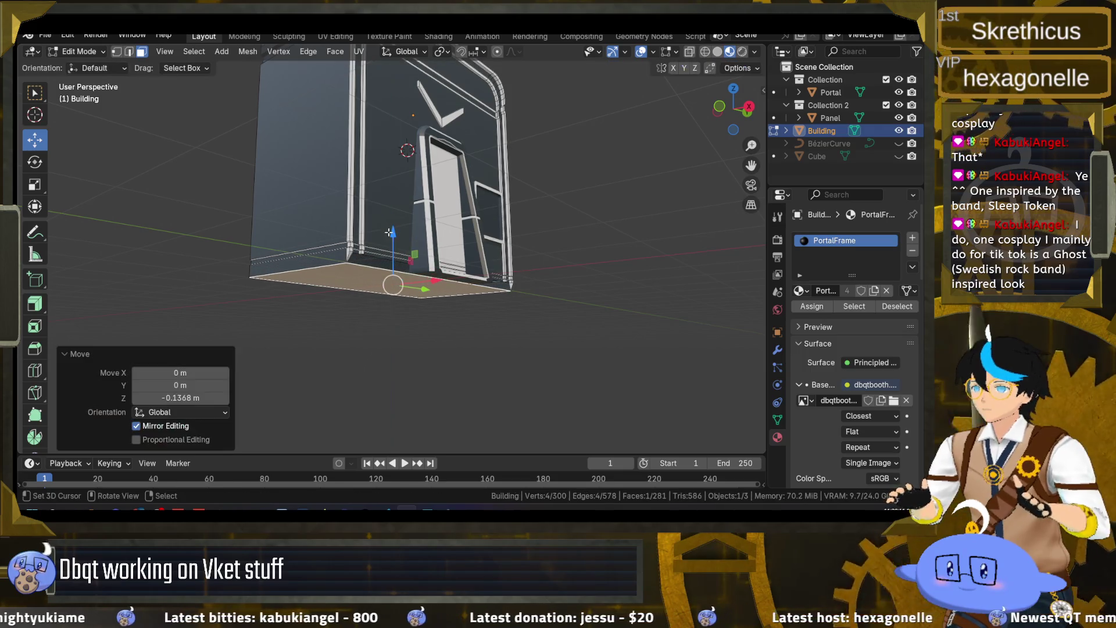
{"action": "scroll", "coordinate": [389, 233], "scroll_direction": "up", "scroll_amount": 8}
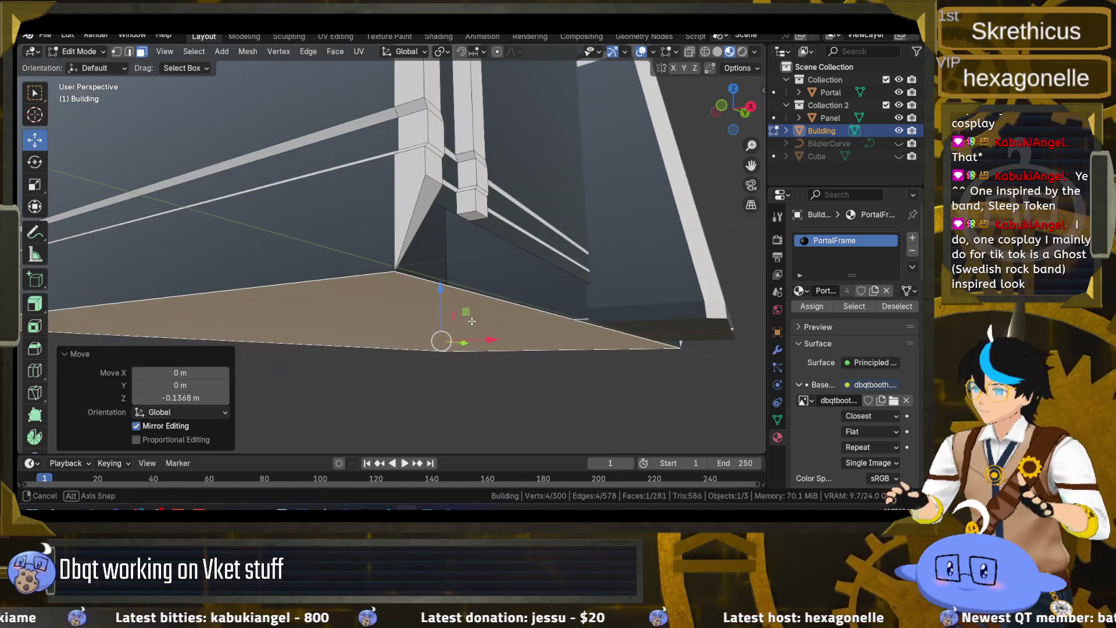
{"action": "key", "text": "KP_Decimal"}
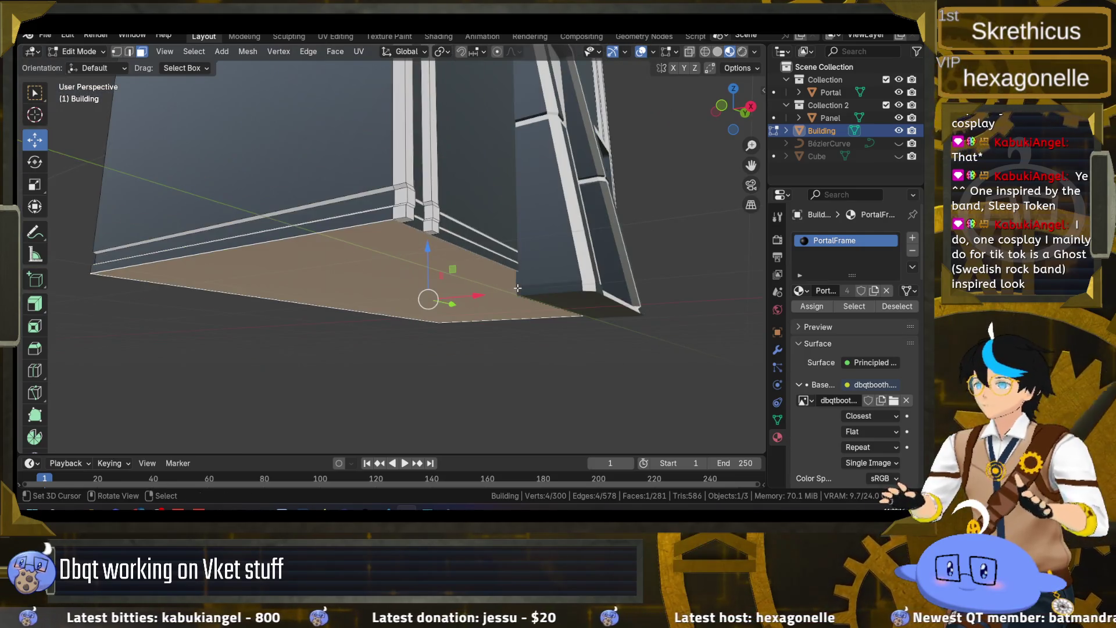
{"action": "key", "text": "grave"}
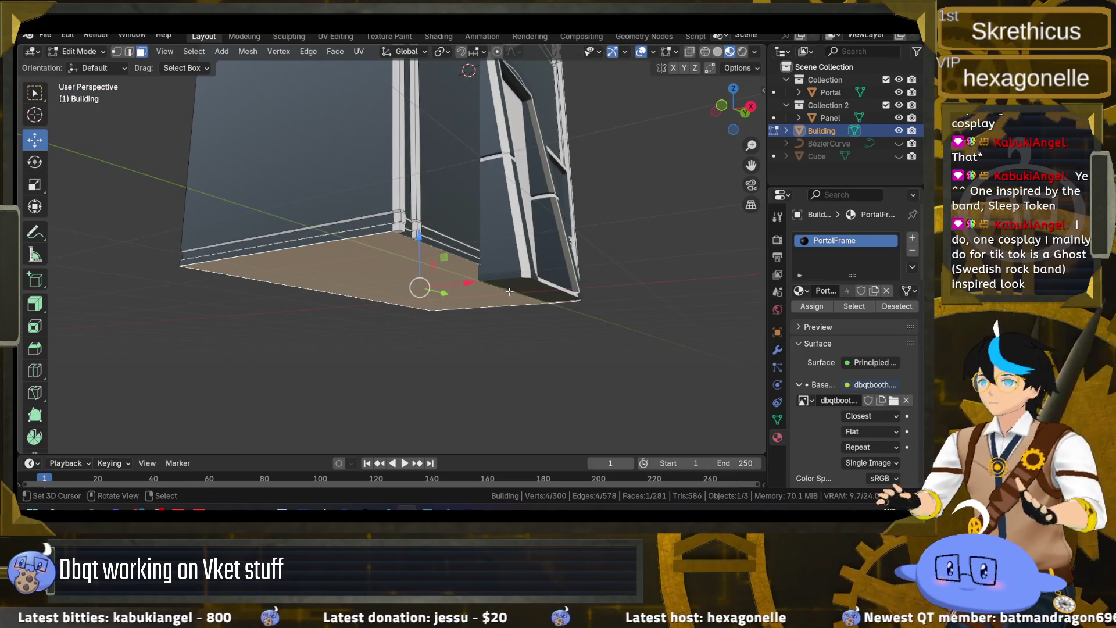
{"action": "key", "text": "Tab"}
{"action": "scroll", "coordinate": [475, 299], "scroll_direction": "down", "scroll_amount": 4}
{"action": "key", "text": "Tab"}
{"action": "scroll", "coordinate": [372, 248], "scroll_direction": "up", "scroll_amount": 2}
{"action": "left_click", "coordinate": [364, 263]}
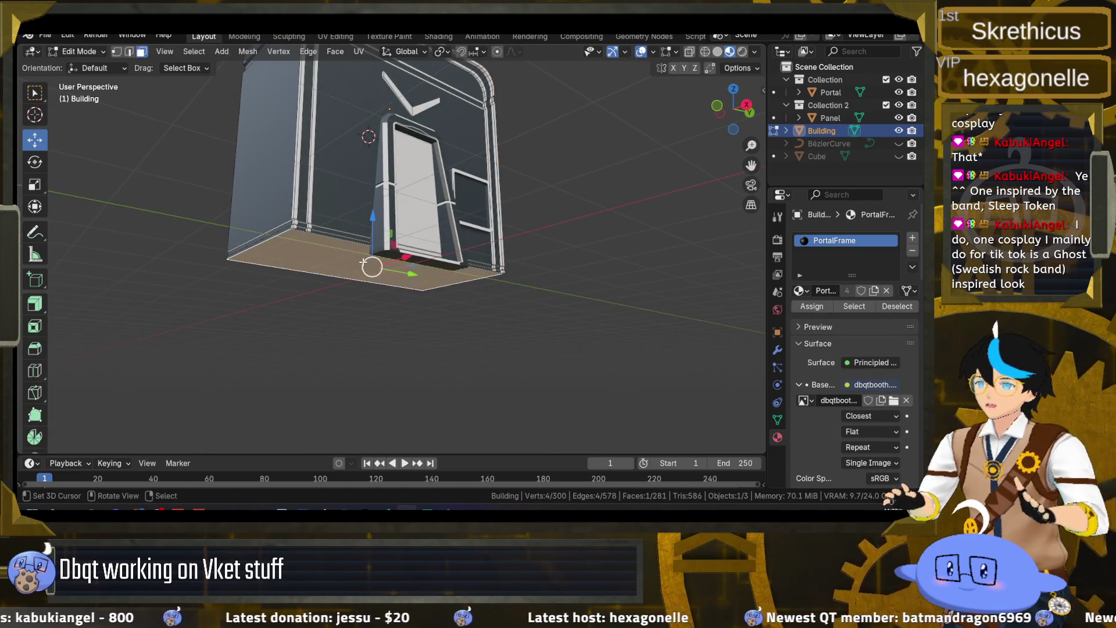
- Snap the 3D cursor onto the selected floor face and return to object mode
{"action": "key", "text": "F3"}
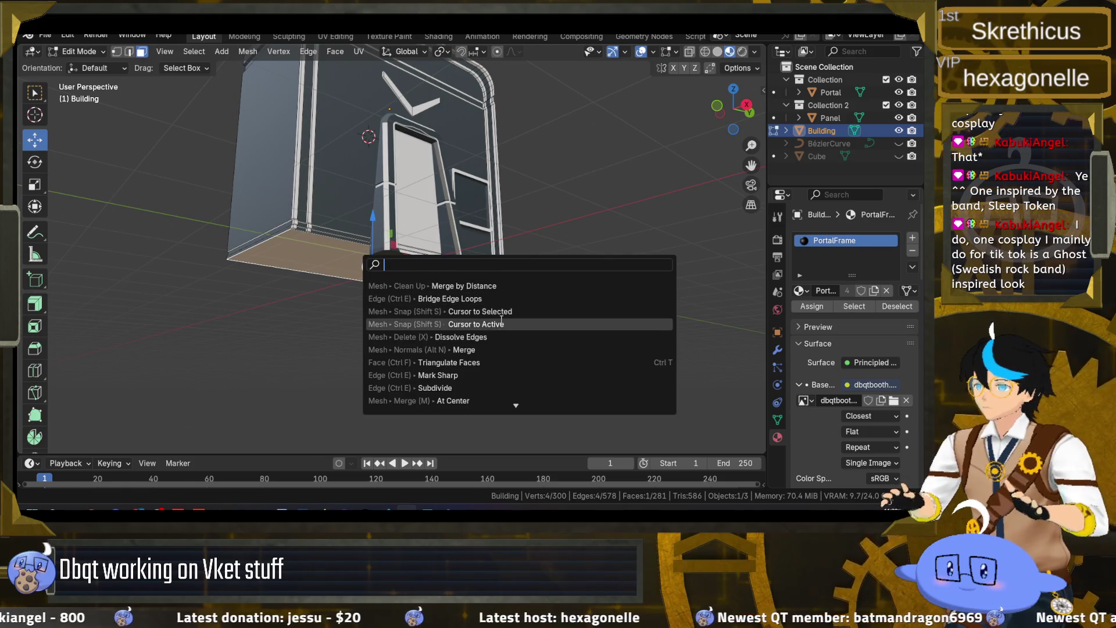
{"action": "left_click", "coordinate": [499, 322]}
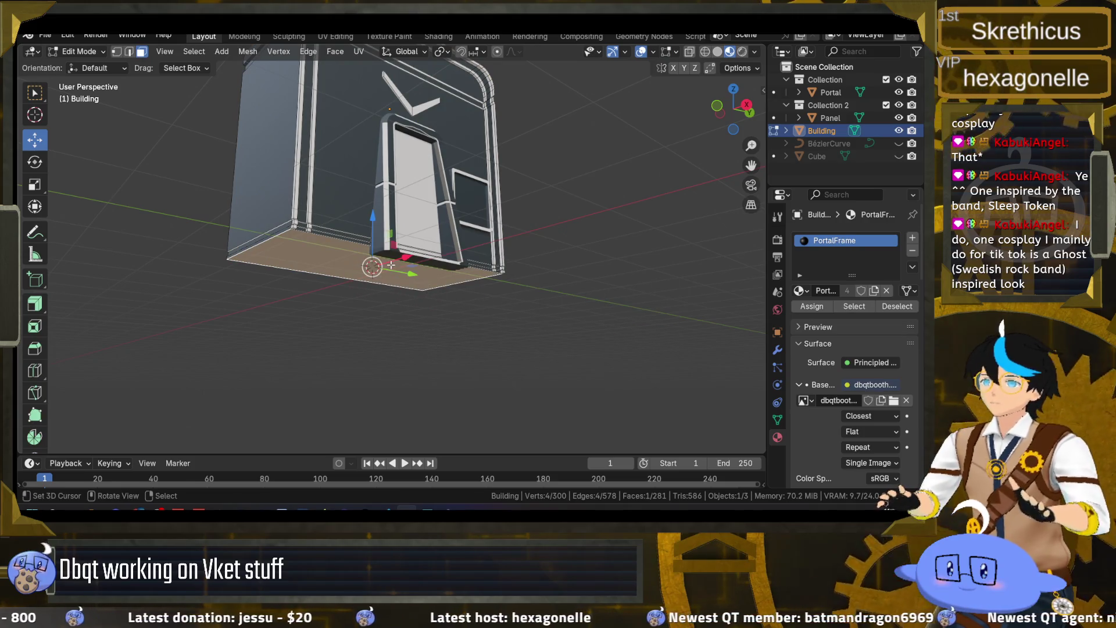
{"action": "key", "text": "Tab"}
{"action": "left_click", "coordinate": [218, 52]}
- Move the Building's origin to the 3D cursor and set its Z location to 0 m
{"action": "mouse_move", "coordinate": [267, 78]}
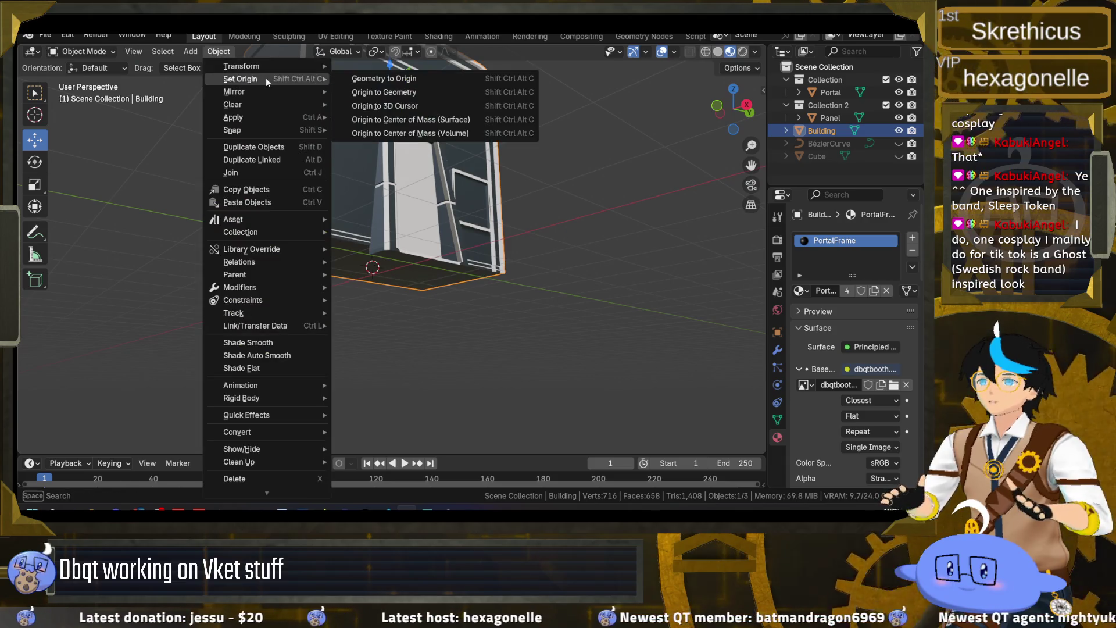
{"action": "left_click", "coordinate": [385, 106]}
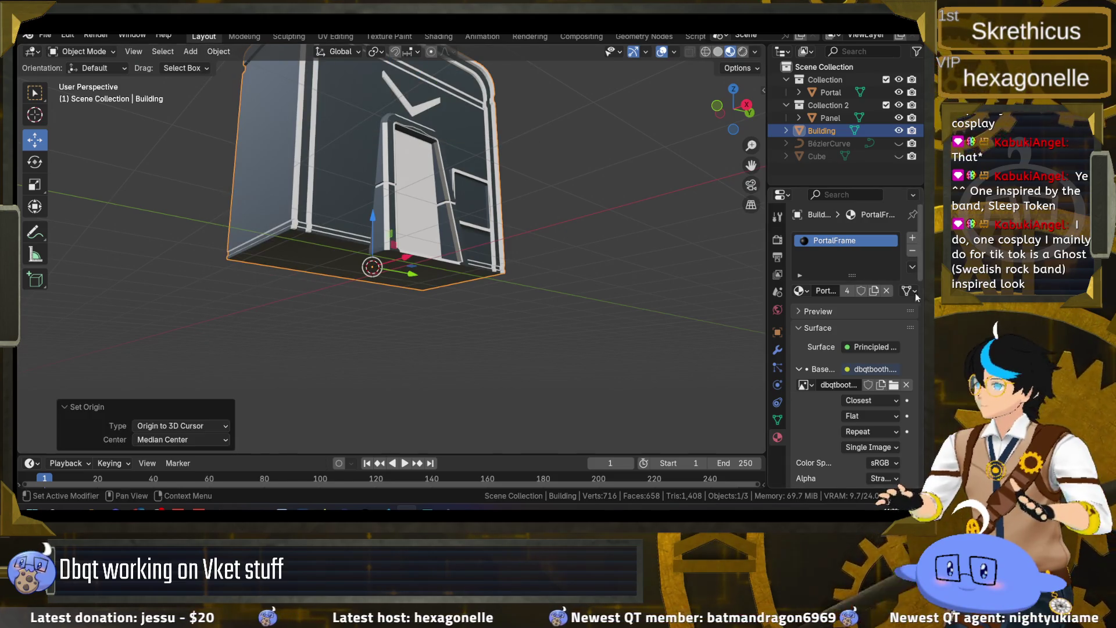
{"action": "left_click", "coordinate": [777, 332]}
{"action": "left_click", "coordinate": [863, 303]}
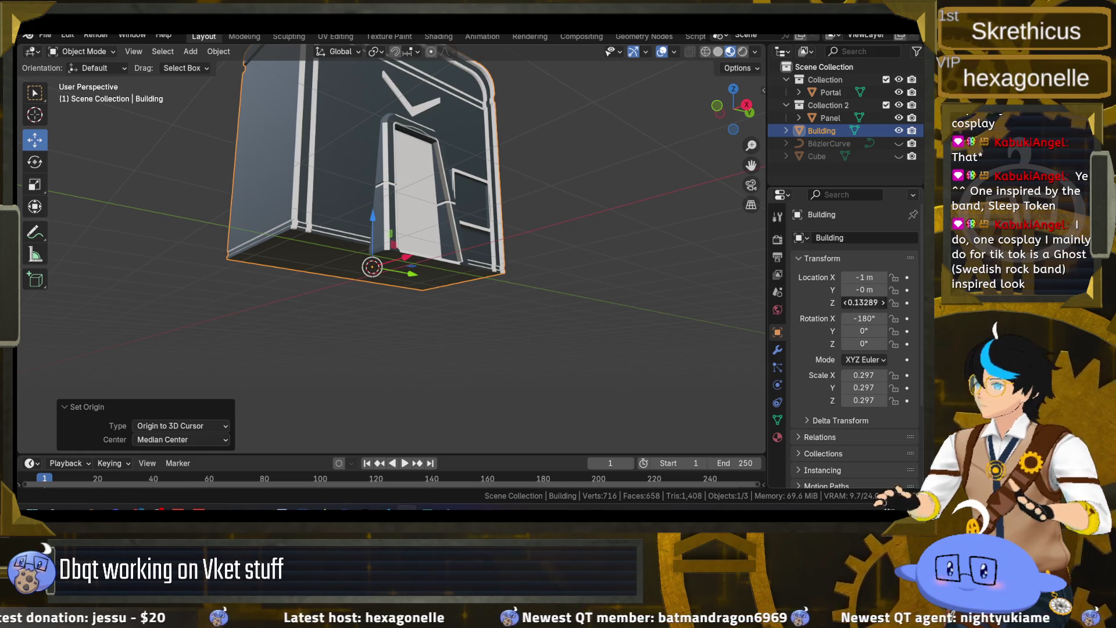
{"action": "type", "text": "0"}
{"action": "key", "text": "Return"}
- Stretch the Building along Z to a Z scale of 0.313
{"action": "mouse_move", "coordinate": [384, 174]}
{"action": "left_mouse_down"}
{"action": "mouse_move", "coordinate": [361, 190]}
{"action": "mouse_move", "coordinate": [354, 245]}
{"action": "mouse_move", "coordinate": [396, 218]}
{"action": "mouse_move", "coordinate": [437, 233]}
{"action": "left_mouse_up"}
{"action": "key", "text": "alt+a"}
{"action": "key", "text": "Tab"}
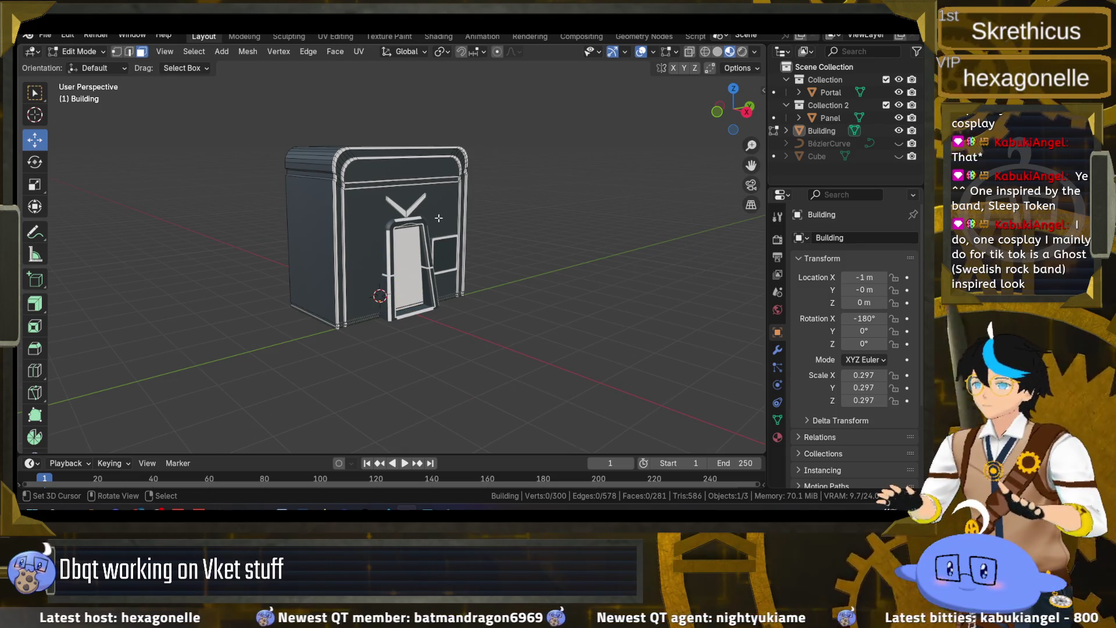
{"action": "key", "text": "Tab"}
{"action": "left_click", "coordinate": [437, 218]}
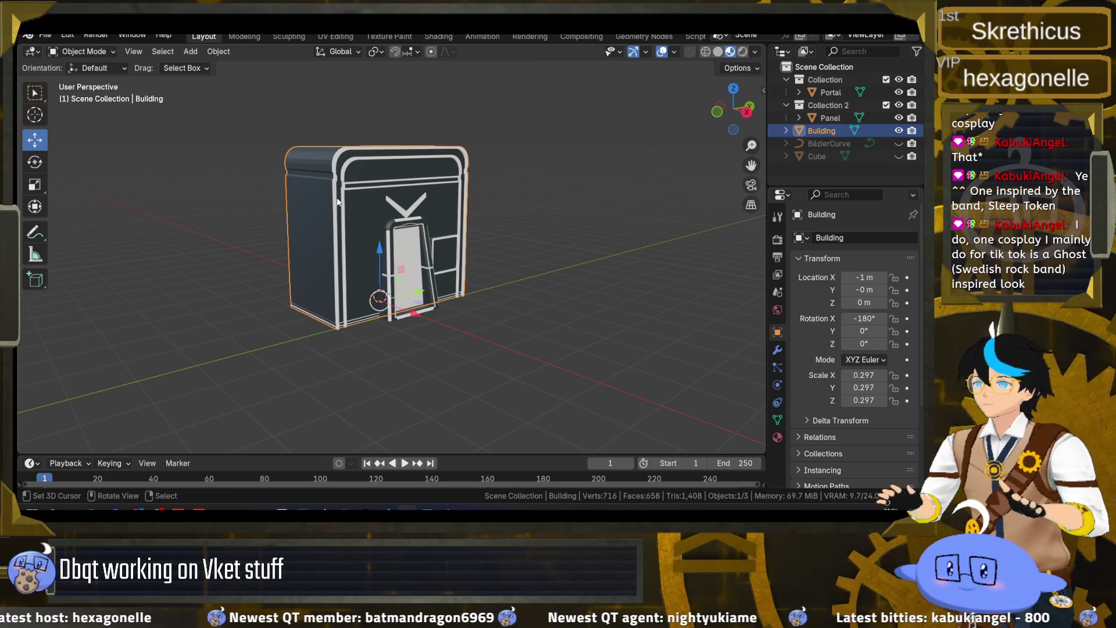
{"action": "key", "text": "s"}
{"action": "key", "text": "z"}
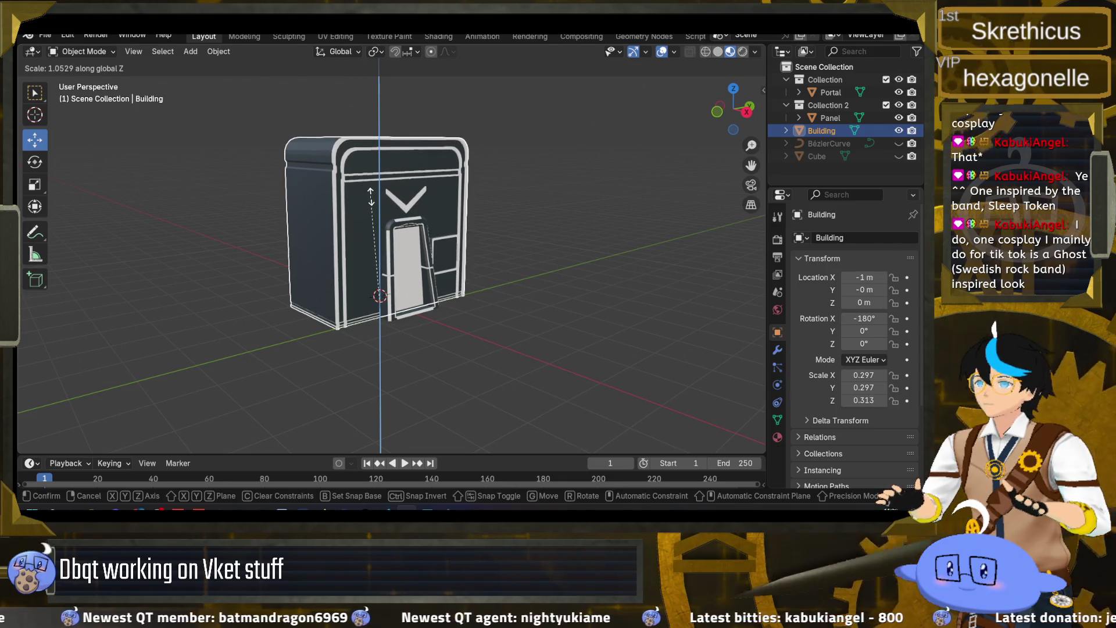
{"action": "left_click", "coordinate": [381, 215]}
{"action": "mouse_move", "coordinate": [381, 217]}
{"action": "left_mouse_down"}
{"action": "mouse_move", "coordinate": [367, 225]}
{"action": "mouse_move", "coordinate": [509, 207]}
{"action": "mouse_move", "coordinate": [546, 215]}
{"action": "mouse_move", "coordinate": [487, 208]}
{"action": "left_mouse_up"}
{"action": "scroll", "coordinate": [505, 244], "scroll_direction": "up", "scroll_amount": 5}
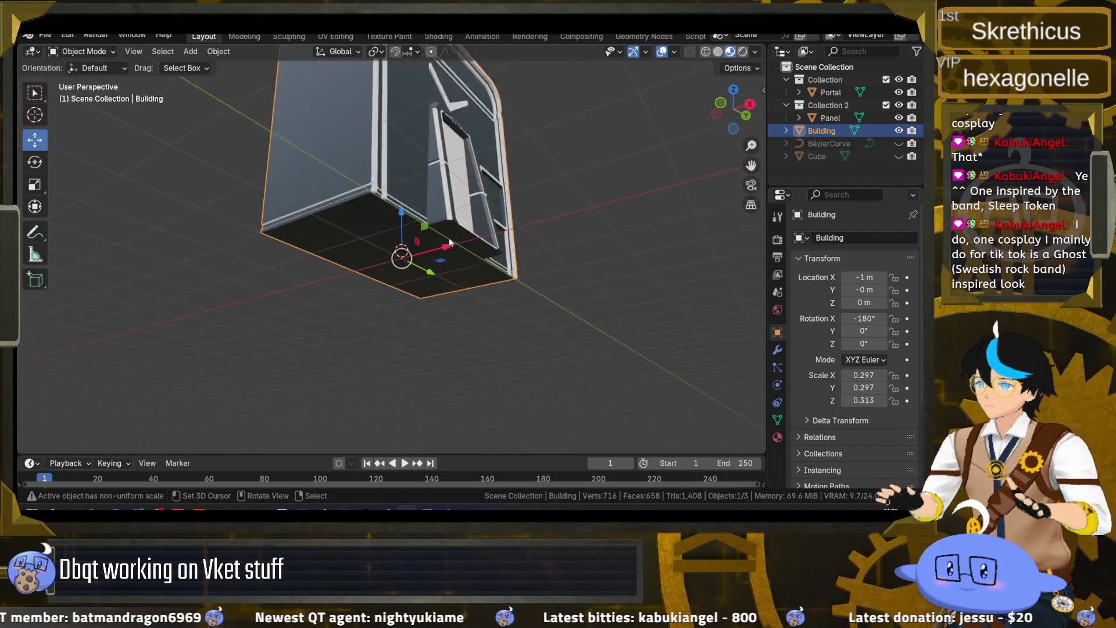
- Select the square window Panel and try shrinking it, undoing back to scale 0.457
{"action": "scroll", "coordinate": [517, 277], "scroll_direction": "down", "scroll_amount": 5}
{"action": "mouse_move", "coordinate": [511, 288]}
{"action": "left_mouse_down"}
{"action": "mouse_move", "coordinate": [412, 285]}
{"action": "mouse_move", "coordinate": [433, 285]}
{"action": "left_mouse_up"}
{"action": "scroll", "coordinate": [363, 299], "scroll_direction": "up", "scroll_amount": 4}
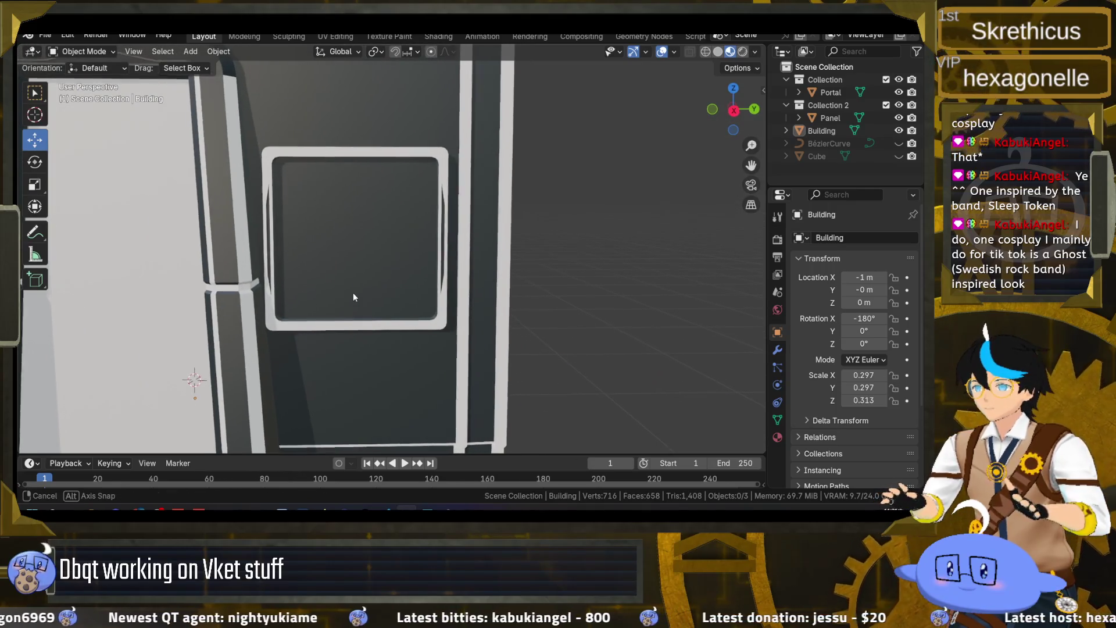
{"action": "left_click", "coordinate": [429, 328]}
{"action": "key", "text": "Tab"}
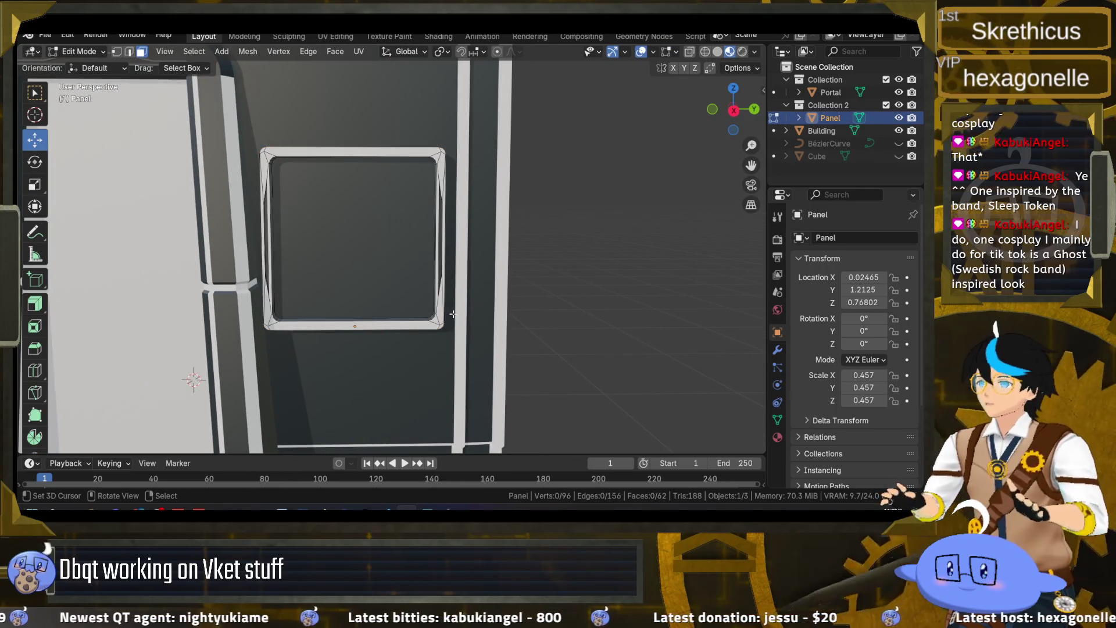
{"action": "key", "text": "Tab"}
{"action": "key", "text": "s"}
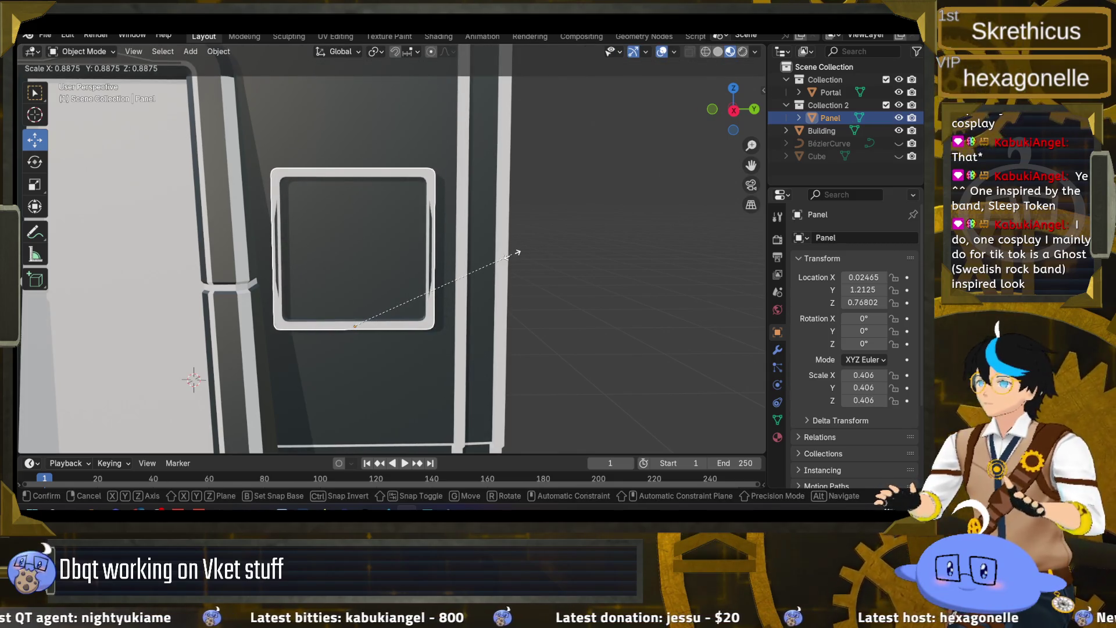
{"action": "left_click", "coordinate": [512, 253]}
{"action": "key", "text": "ctrl+z"}
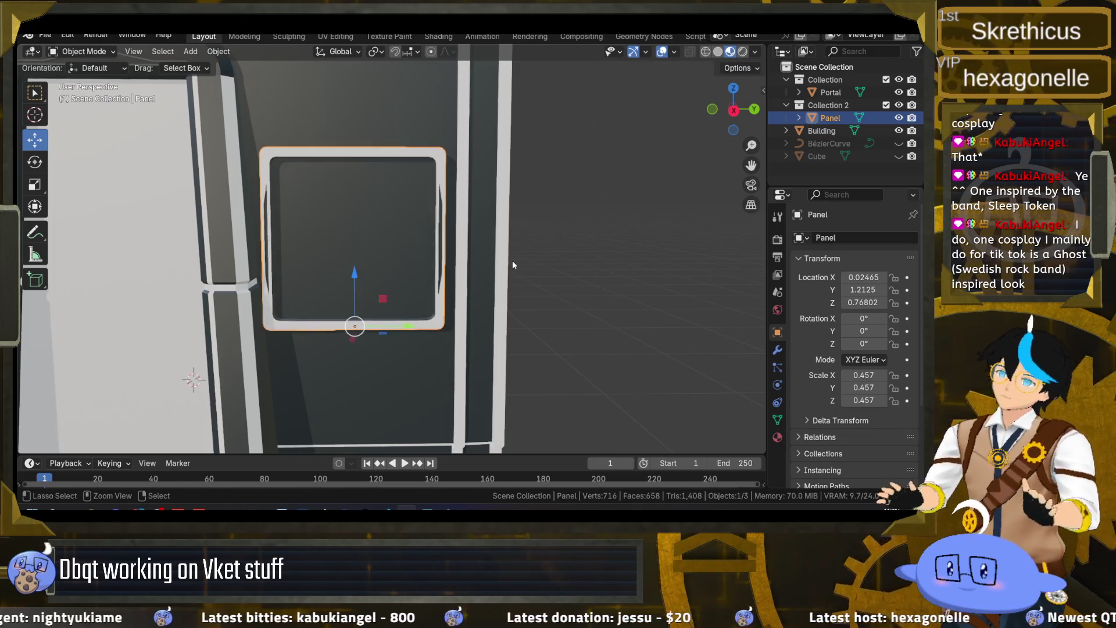
- Rescale the Panel to 0.435, raise it on the wall and nudge it along Y
{"action": "scroll", "coordinate": [491, 266], "scroll_direction": "right", "scroll_amount": 1}
{"action": "key", "text": "s"}
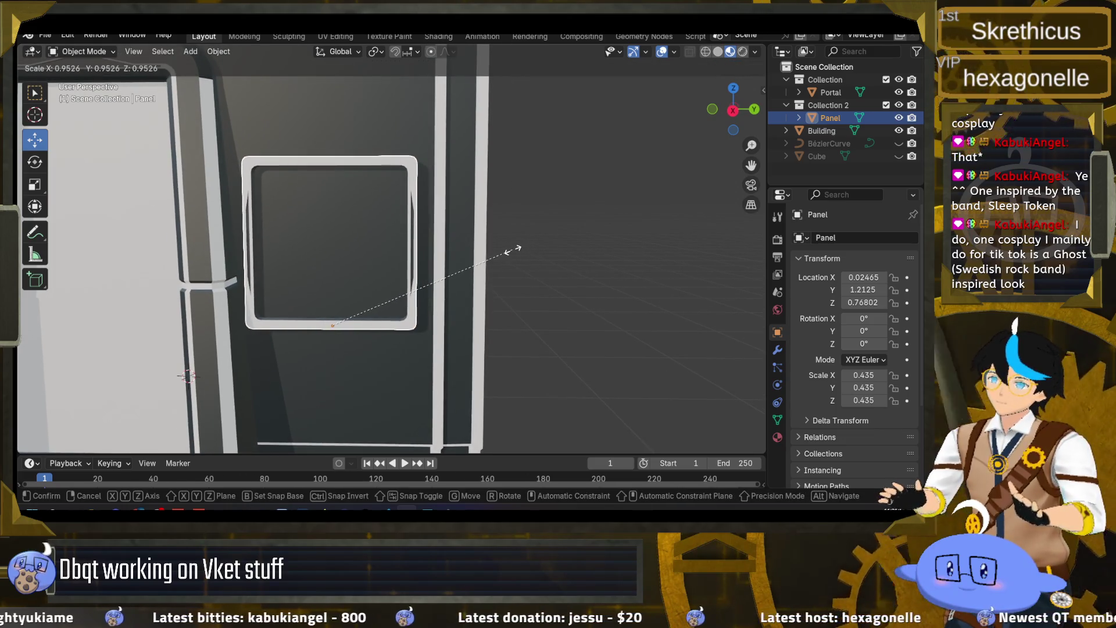
{"action": "left_click", "coordinate": [401, 255]}
{"action": "left_click_drag", "start_coordinate": [332, 277], "coordinate": [332, 267]}
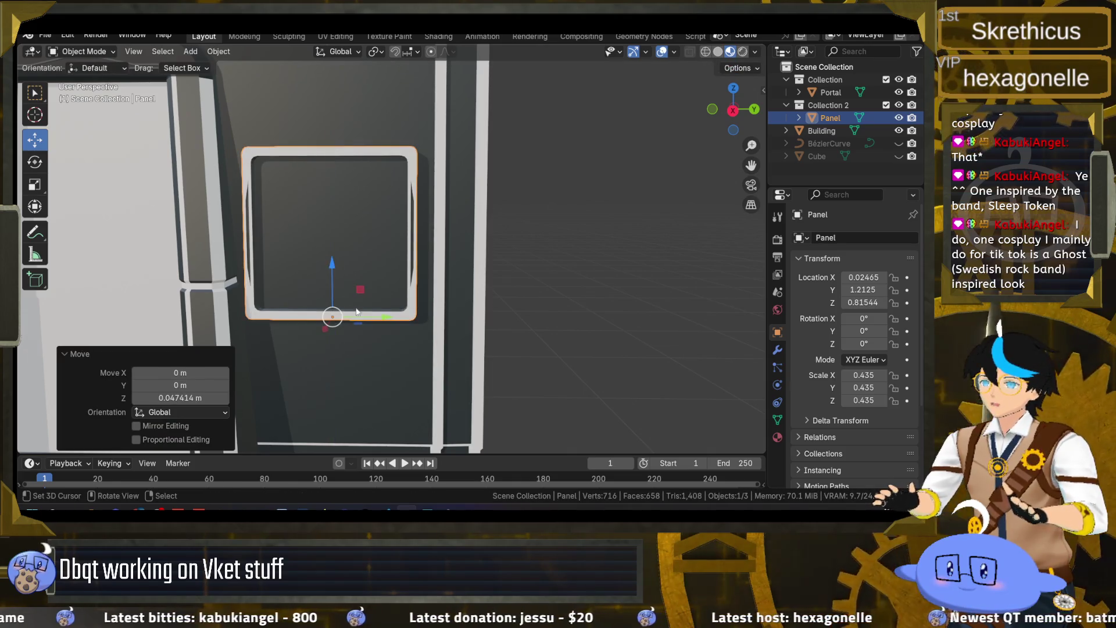
{"action": "left_click_drag", "start_coordinate": [388, 319], "coordinate": [393, 322]}
{"action": "scroll", "coordinate": [393, 323], "scroll_direction": "down", "scroll_amount": 2}
{"action": "scroll", "coordinate": [463, 322], "scroll_direction": "left", "scroll_amount": 2}
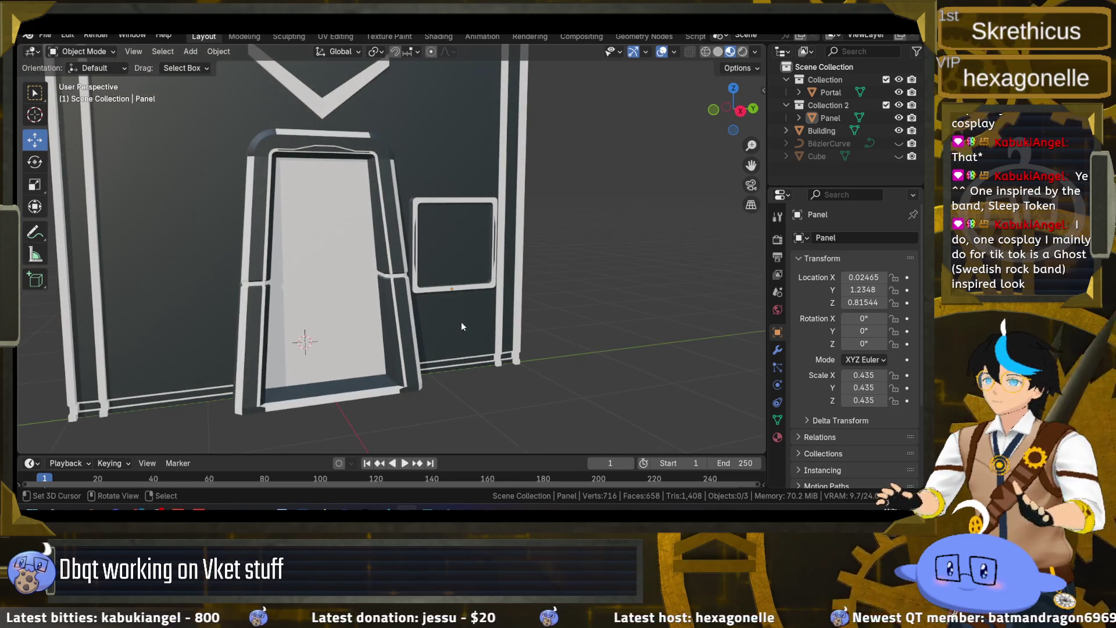
- Save portal.blend and view the door frame from an angle with the Panel in edit mode
{"action": "key", "text": "Tab"}
{"action": "key", "text": "Tab"}
{"action": "scroll", "coordinate": [550, 318], "scroll_direction": "down", "scroll_amount": 5}
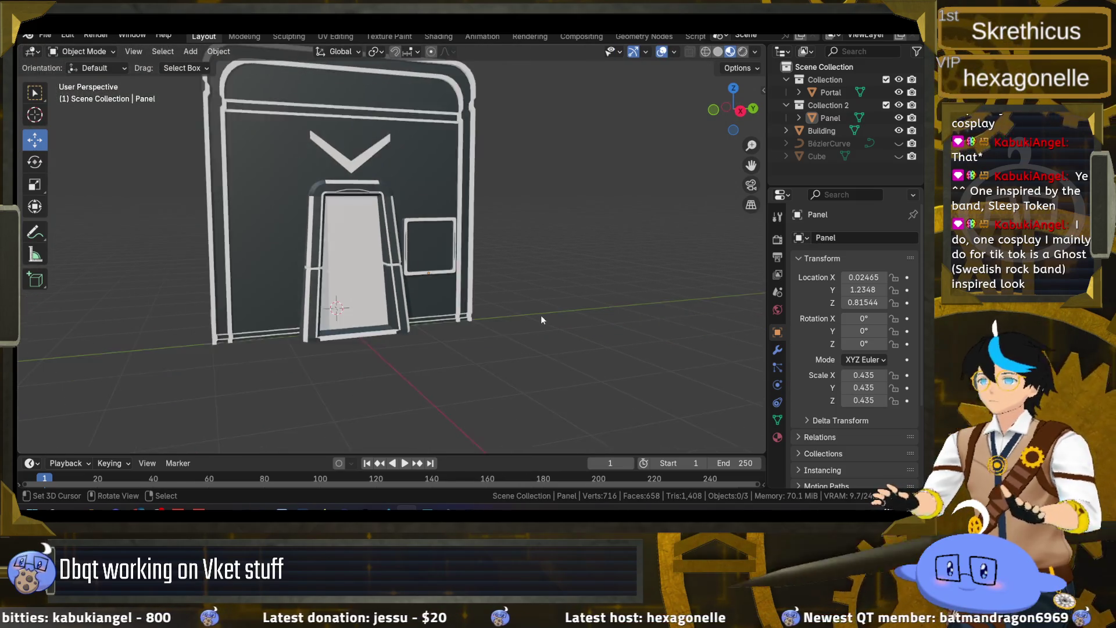
{"action": "key", "text": "ctrl+s"}
{"action": "mouse_move", "coordinate": [510, 287]}
{"action": "left_mouse_down"}
{"action": "mouse_move", "coordinate": [566, 285]}
{"action": "mouse_move", "coordinate": [521, 297]}
{"action": "mouse_move", "coordinate": [530, 272]}
{"action": "mouse_move", "coordinate": [539, 330]}
{"action": "mouse_move", "coordinate": [359, 341]}
{"action": "mouse_move", "coordinate": [487, 322]}
{"action": "left_mouse_up"}
{"action": "scroll", "coordinate": [530, 272], "scroll_direction": "up", "scroll_amount": 5}
{"action": "mouse_move", "coordinate": [518, 227]}
{"action": "left_mouse_down"}
{"action": "mouse_move", "coordinate": [556, 161]}
{"action": "mouse_move", "coordinate": [566, 214]}
{"action": "mouse_move", "coordinate": [606, 216]}
{"action": "mouse_move", "coordinate": [522, 216]}
{"action": "left_mouse_up"}
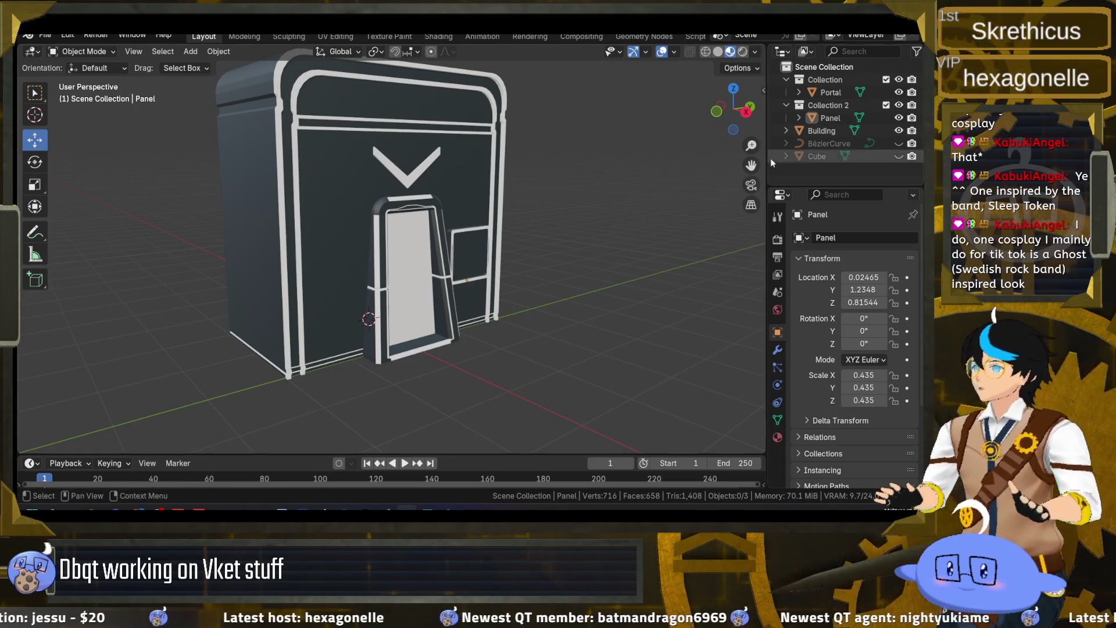
{"action": "key", "text": "Tab"}
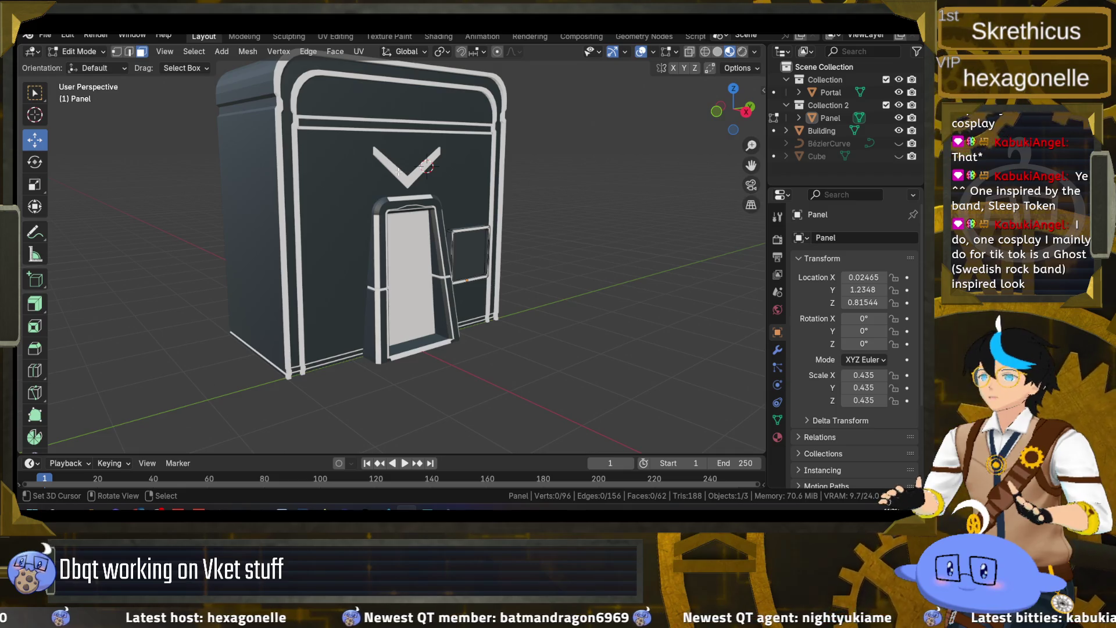
- Select the whole V emblem in the Building mesh and separate it into its own object
{"action": "left_click", "coordinate": [774, 130]}
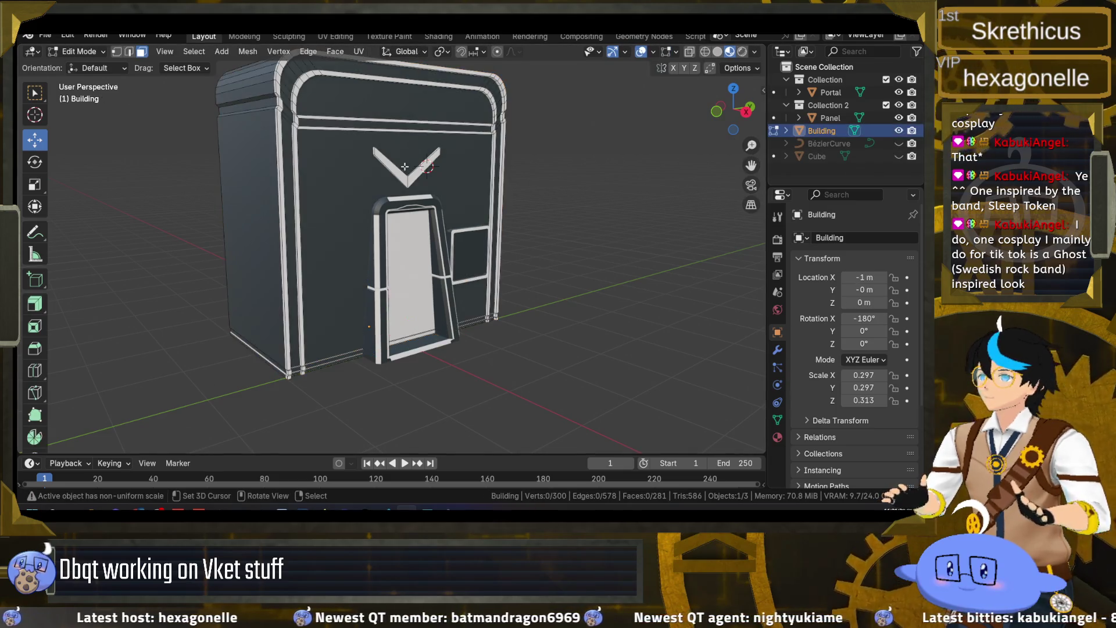
{"action": "left_click", "coordinate": [392, 168]}
{"action": "key", "text": "l"}
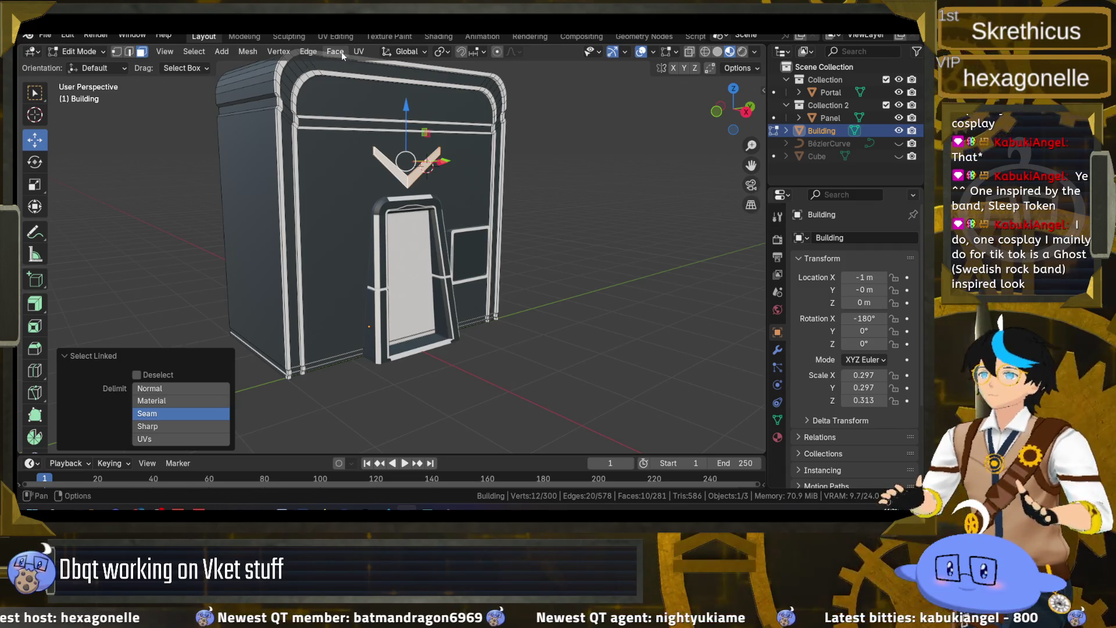
{"action": "left_click", "coordinate": [247, 51]}
{"action": "mouse_move", "coordinate": [285, 182]}
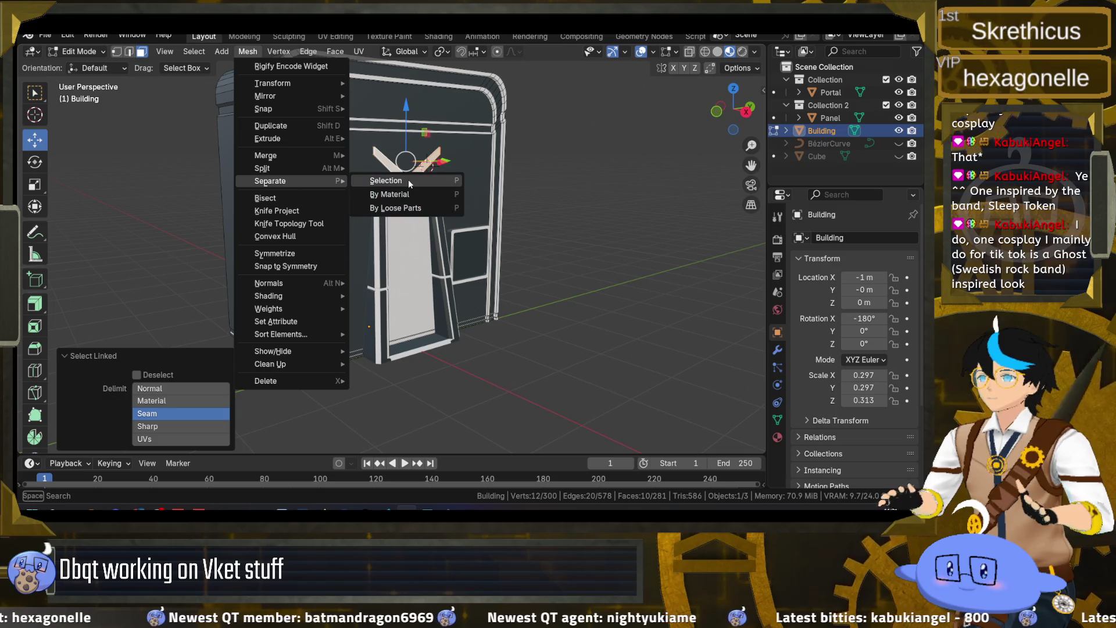
{"action": "left_click", "coordinate": [408, 179]}
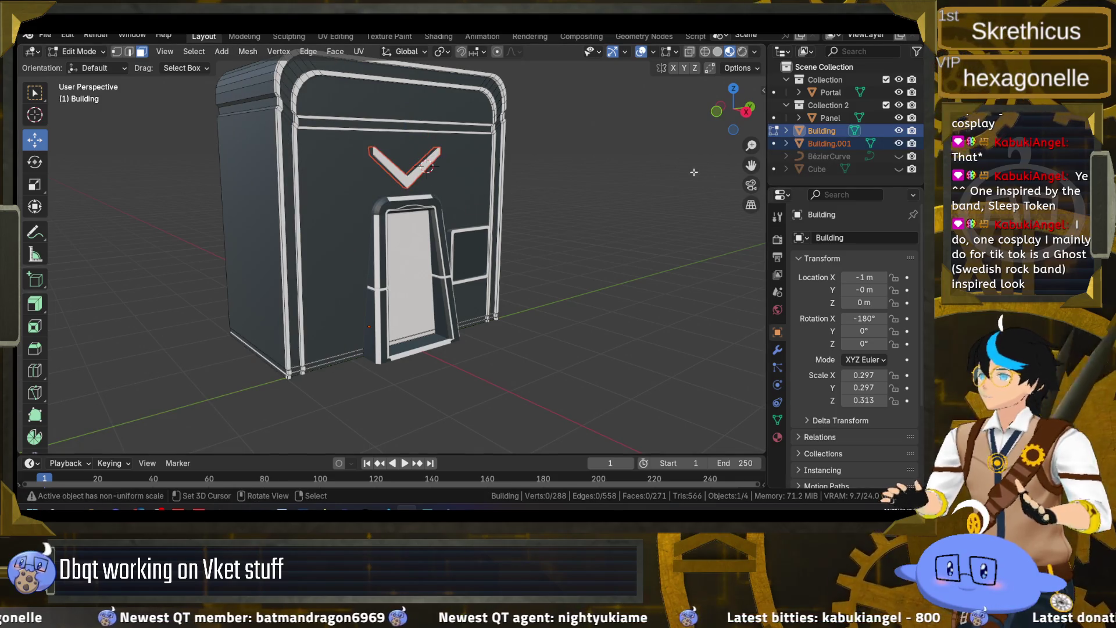
- Clear the Building mesh selection and return to object mode
{"action": "key", "text": "a"}
{"action": "key", "text": "alt+a"}
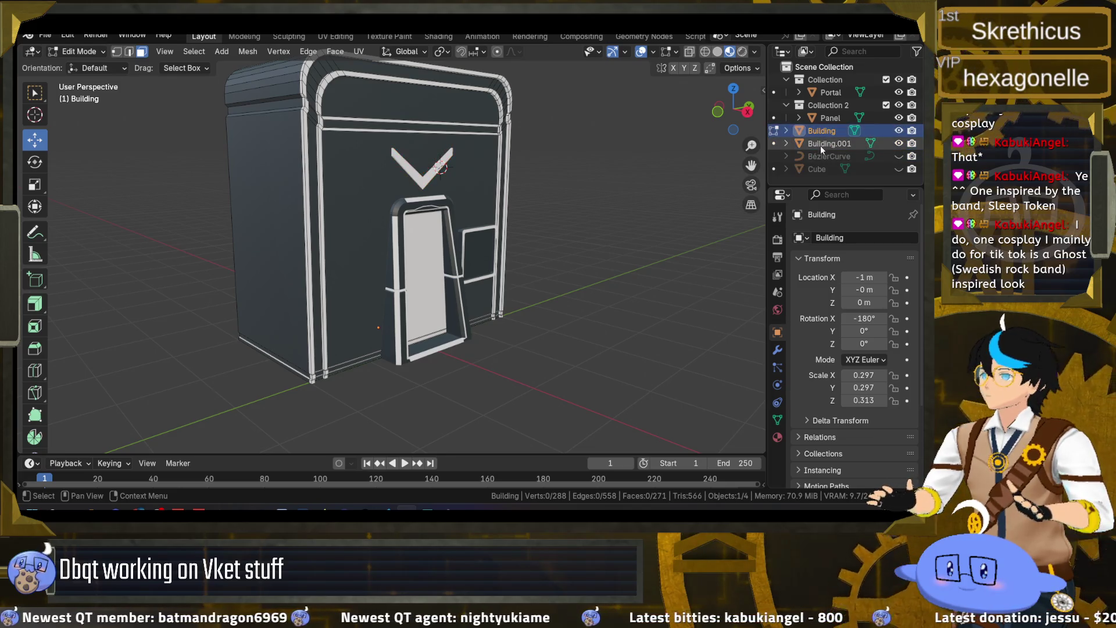
{"action": "left_click_drag", "start_coordinate": [459, 175], "coordinate": [477, 183]}
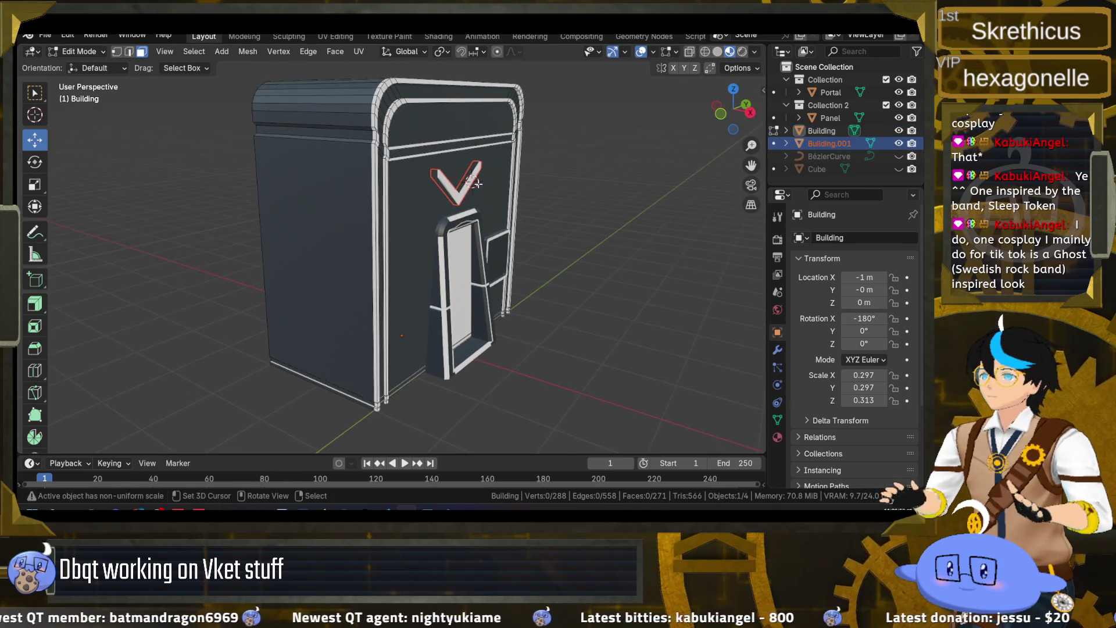
{"action": "scroll", "coordinate": [493, 190], "scroll_direction": "up", "scroll_amount": 3}
{"action": "scroll", "coordinate": [554, 173], "scroll_direction": "down", "scroll_amount": 1}
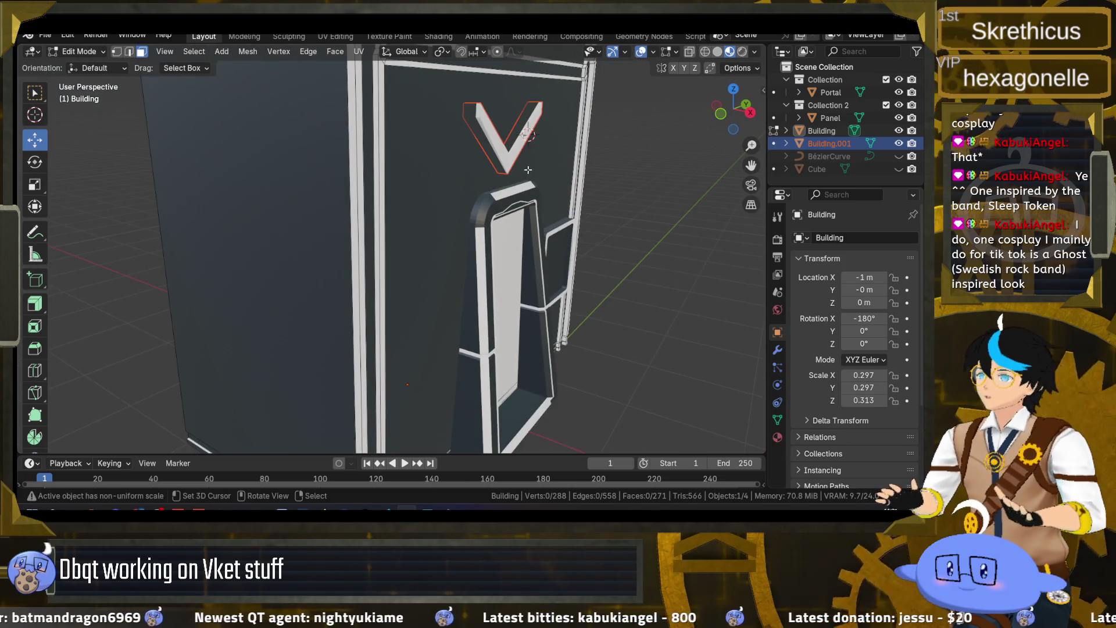
{"action": "key", "text": "Tab"}
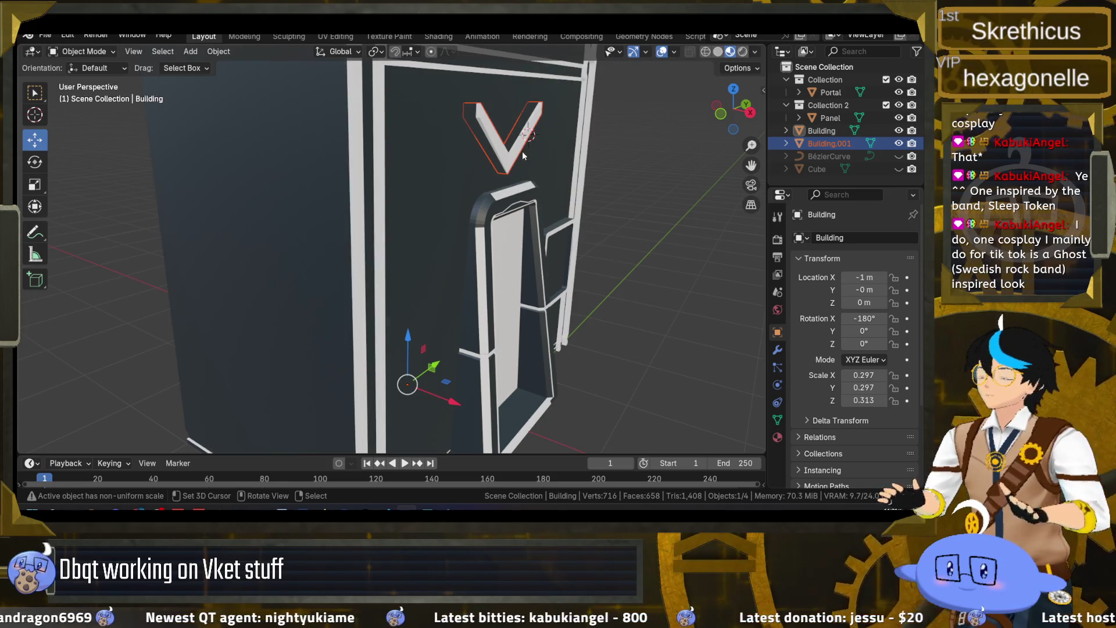
- Shift the V emblem along X and widen it along X
{"action": "key", "text": "g"}
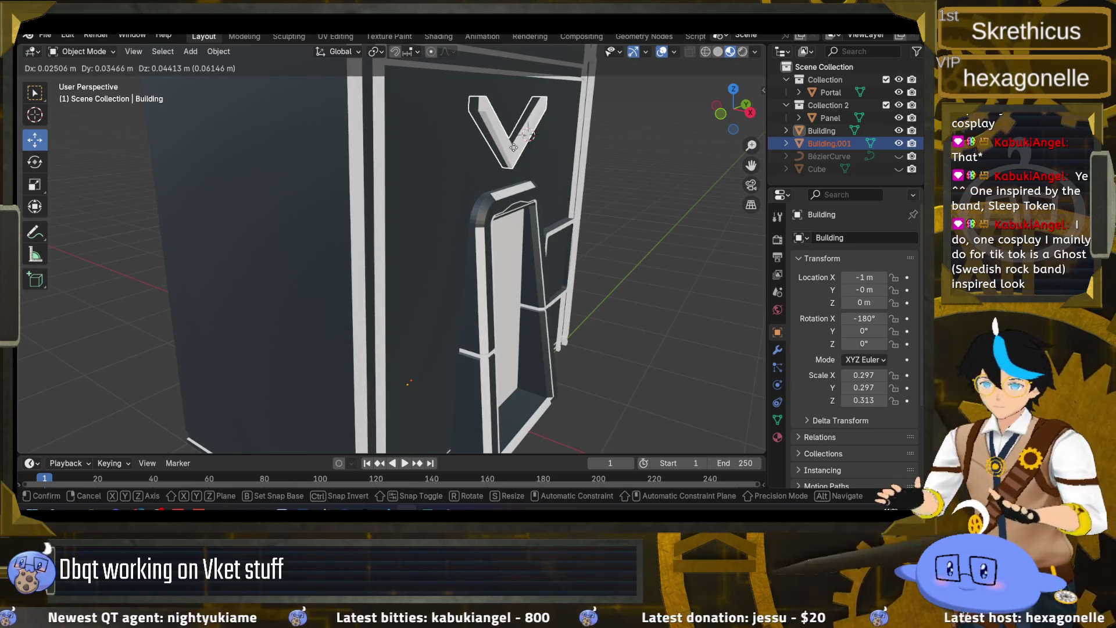
{"action": "key", "text": "x"}
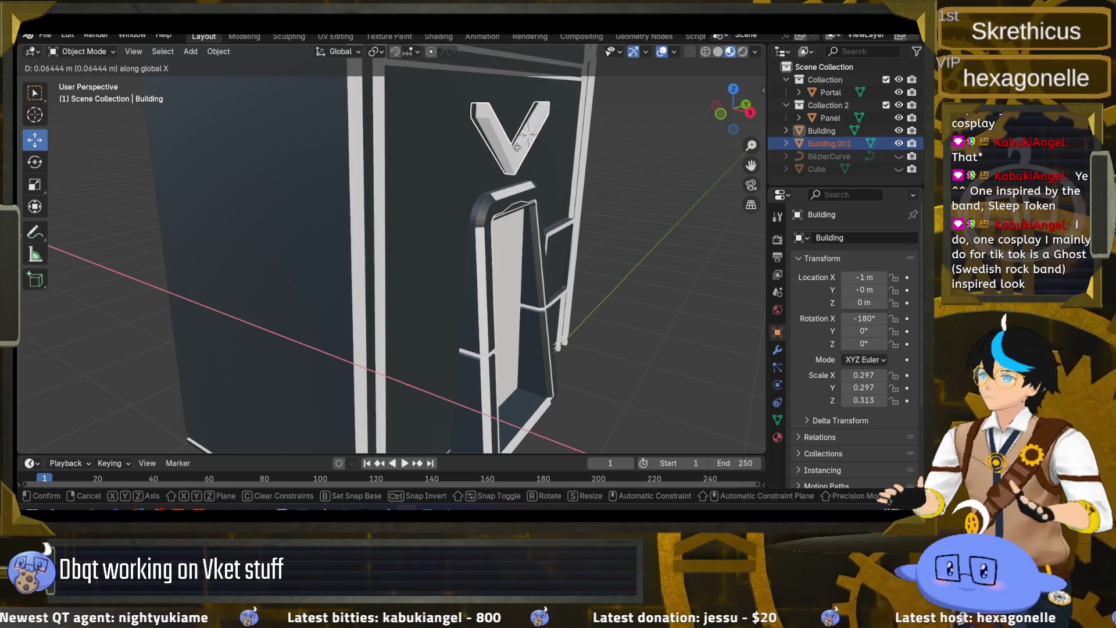
{"action": "left_click", "coordinate": [519, 150]}
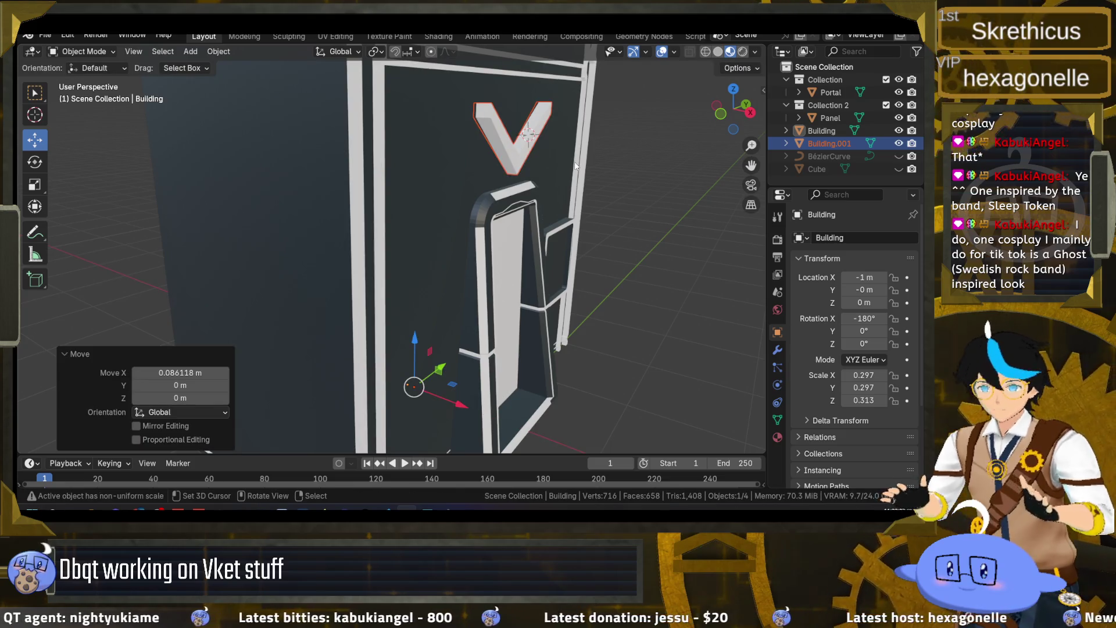
{"action": "key", "text": "s"}
{"action": "key", "text": "x"}
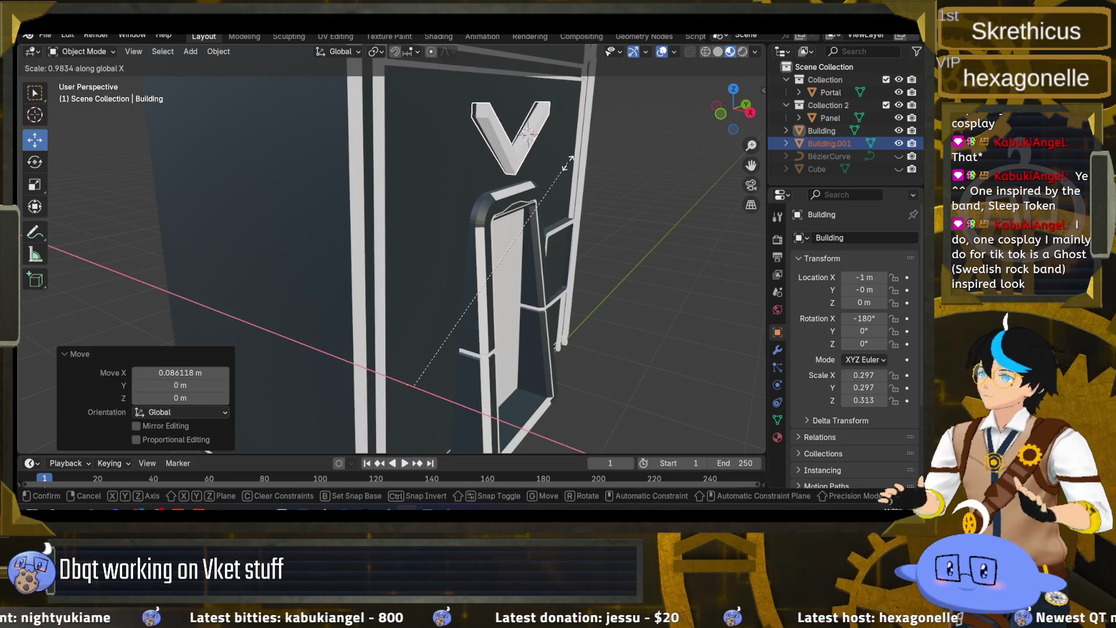
{"action": "left_click", "coordinate": [581, 176]}
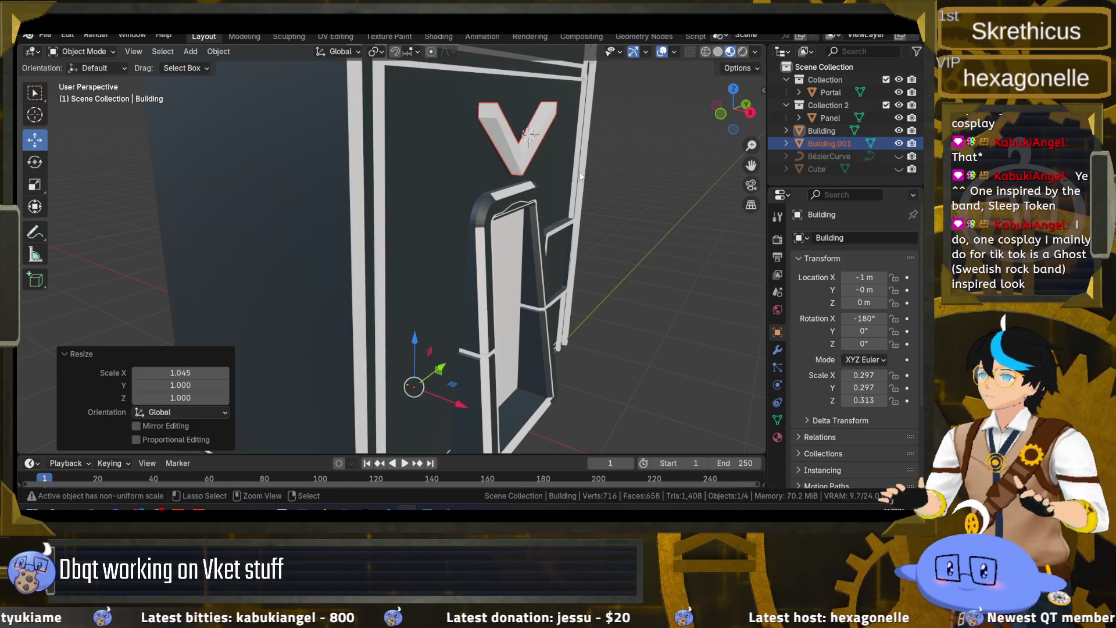
- Slide one arm of the V along X in edit mode, then save portal.blend
{"action": "left_click", "coordinate": [555, 166], "text": "shift"}
{"action": "key", "text": "Tab"}
{"action": "left_click", "coordinate": [536, 152]}
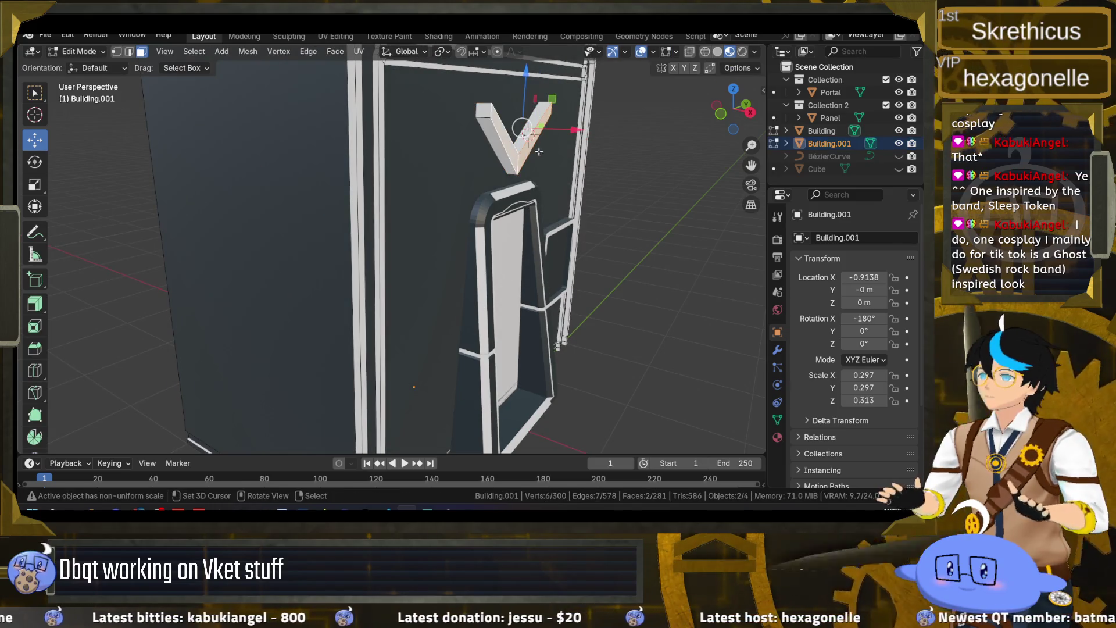
{"action": "mouse_move", "coordinate": [580, 131]}
{"action": "left_mouse_down"}
{"action": "mouse_move", "coordinate": [528, 168]}
{"action": "mouse_move", "coordinate": [427, 168]}
{"action": "mouse_move", "coordinate": [515, 162]}
{"action": "mouse_move", "coordinate": [552, 174]}
{"action": "left_mouse_up"}
{"action": "key", "text": "Tab"}
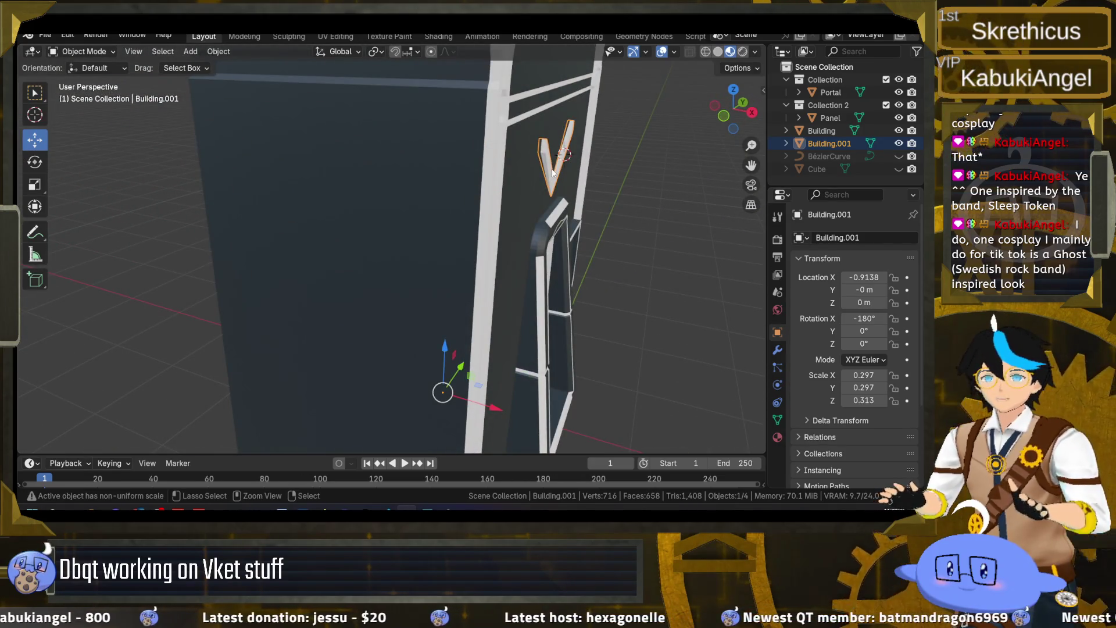
{"action": "key", "text": "ctrl+s"}
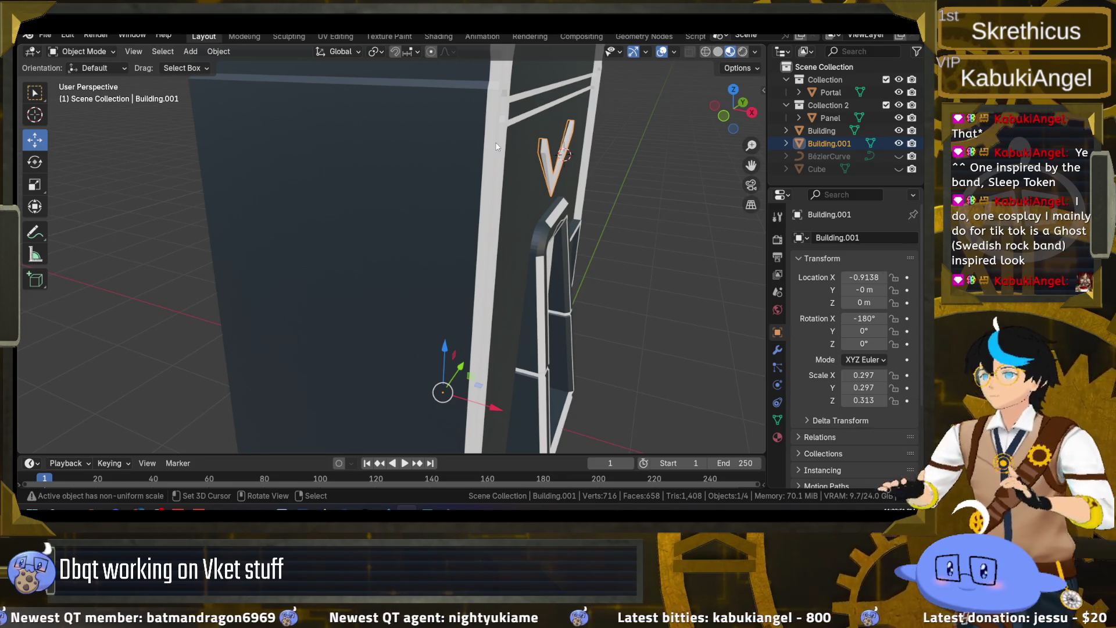
- Duplicate the V emblem object, leaving Building.001's name unchanged
{"action": "scroll", "coordinate": [534, 157], "scroll_direction": "up", "scroll_amount": 5}
{"action": "mouse_move", "coordinate": [534, 160]}
{"action": "left_mouse_down"}
{"action": "mouse_move", "coordinate": [533, 170]}
{"action": "mouse_move", "coordinate": [558, 166]}
{"action": "left_mouse_up"}
{"action": "double_click", "coordinate": [829, 143]}
{"action": "left_click", "coordinate": [816, 144]}
{"action": "key", "text": "Escape"}
{"action": "scroll", "coordinate": [379, 366], "scroll_direction": "down", "scroll_amount": 5}
{"action": "mouse_move", "coordinate": [379, 367]}
{"action": "left_mouse_down"}
{"action": "mouse_move", "coordinate": [495, 395]}
{"action": "mouse_move", "coordinate": [460, 365]}
{"action": "left_mouse_up"}
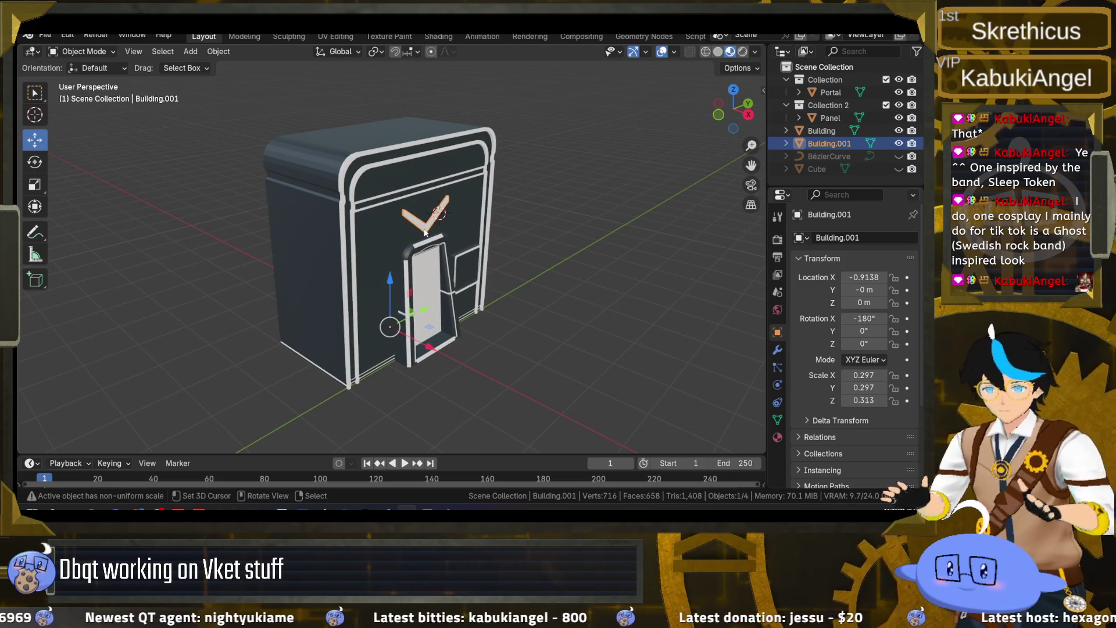
{"action": "left_click_drag", "start_coordinate": [454, 226], "coordinate": [484, 248]}
{"action": "key", "text": "shift+d"}
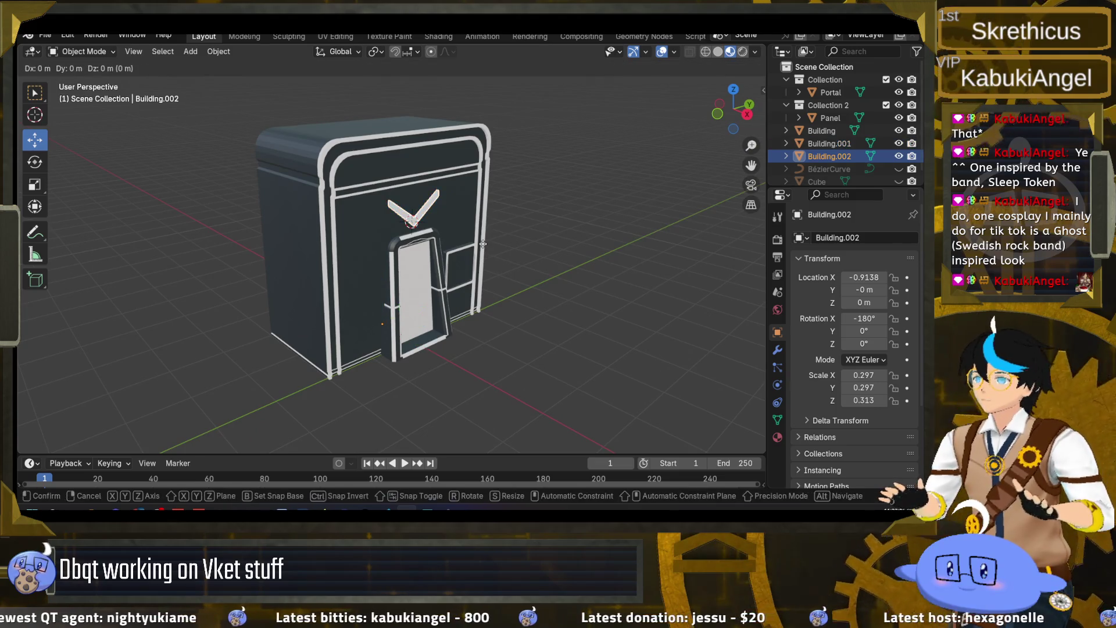
- Move the V copy beside the building along X, set its origin to geometry, and lower it
{"action": "right_click", "coordinate": [443, 256]}
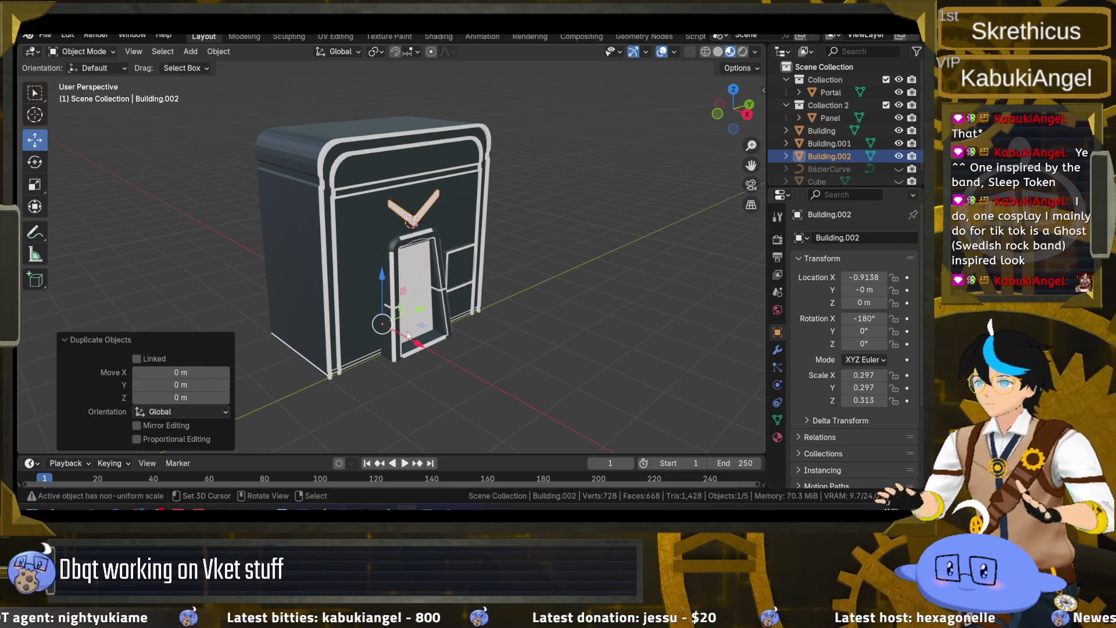
{"action": "left_click_drag", "start_coordinate": [416, 342], "coordinate": [467, 370]}
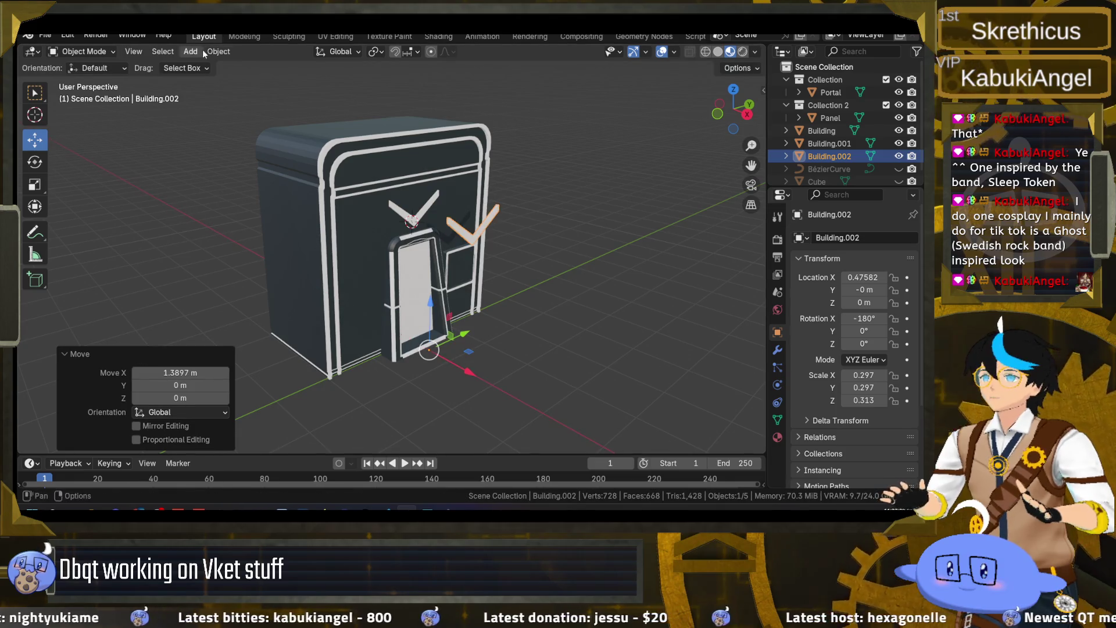
{"action": "left_click", "coordinate": [208, 52]}
{"action": "mouse_move", "coordinate": [305, 78]}
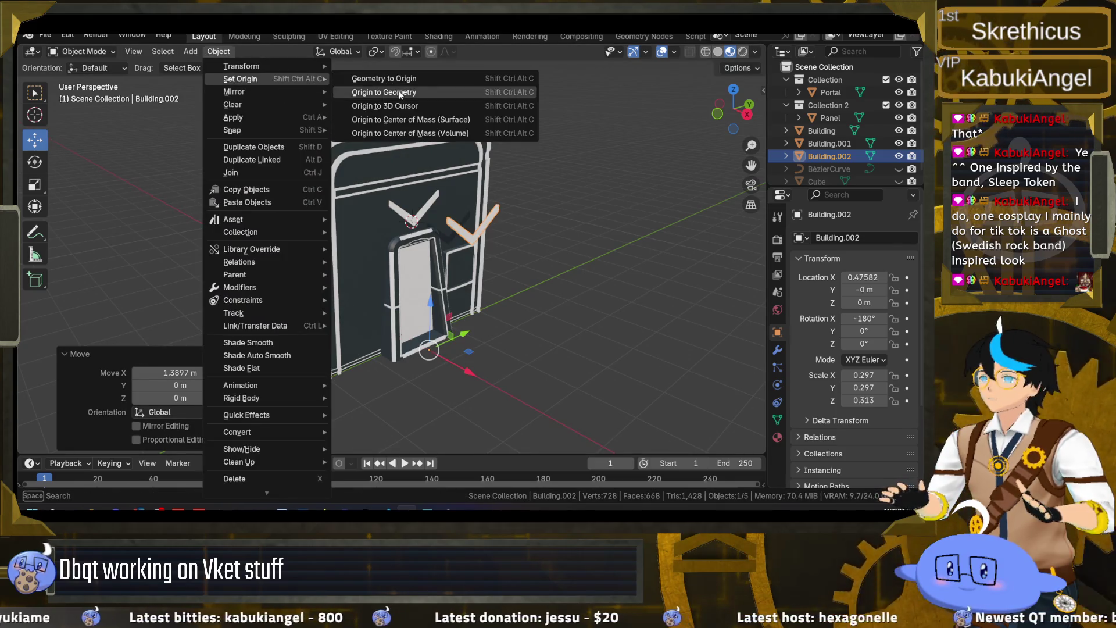
{"action": "left_click", "coordinate": [400, 93]}
{"action": "left_click_drag", "start_coordinate": [472, 196], "coordinate": [465, 312]}
- Rotate the V copy exactly 90° about the Y axis
{"action": "key", "text": "r"}
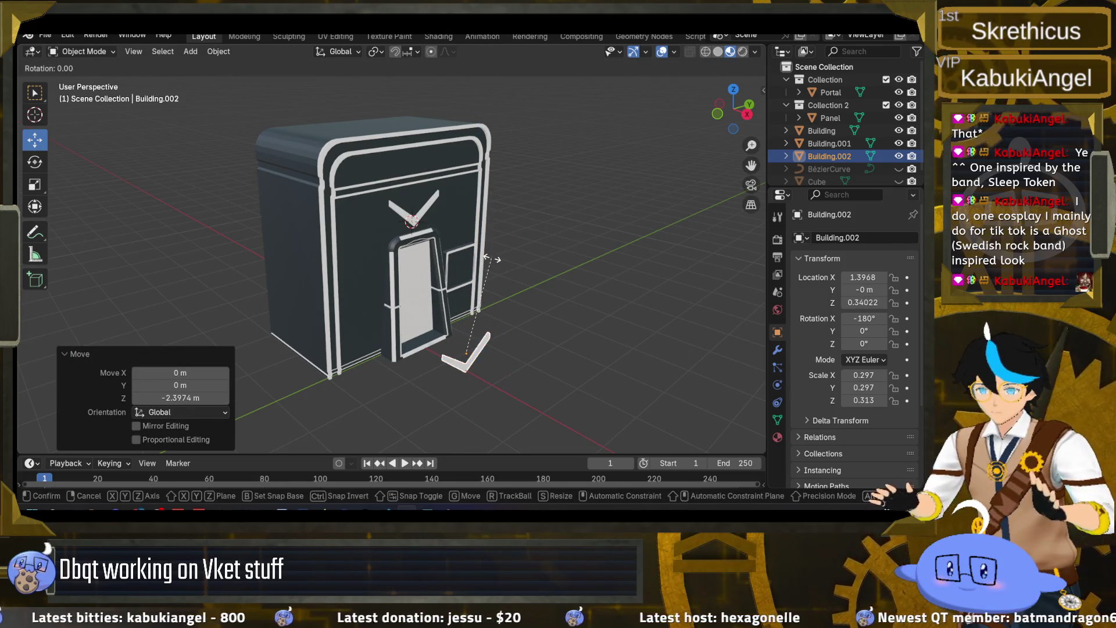
{"action": "key", "text": "y"}
{"action": "left_click", "coordinate": [465, 356]}
{"action": "left_click", "coordinate": [181, 384]}
{"action": "type", "text": "90"}
{"action": "key", "text": "Return"}
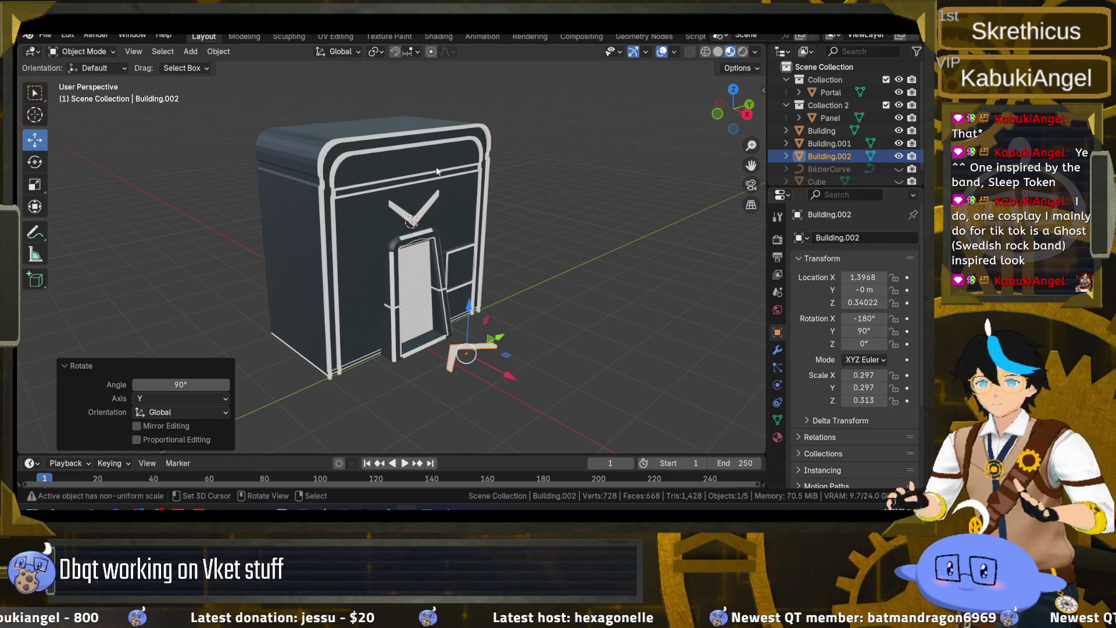
- Select a vertical face of the piece in edit mode and apply an F3-searched operation
{"action": "mouse_move", "coordinate": [550, 350]}
{"action": "left_mouse_down"}
{"action": "mouse_move", "coordinate": [555, 306]}
{"action": "mouse_move", "coordinate": [570, 295]}
{"action": "mouse_move", "coordinate": [546, 304]}
{"action": "mouse_move", "coordinate": [518, 261]}
{"action": "mouse_move", "coordinate": [518, 230]}
{"action": "left_mouse_up"}
{"action": "scroll", "coordinate": [545, 305], "scroll_direction": "up", "scroll_amount": 5}
{"action": "key", "text": "Tab"}
{"action": "left_click", "coordinate": [524, 166]}
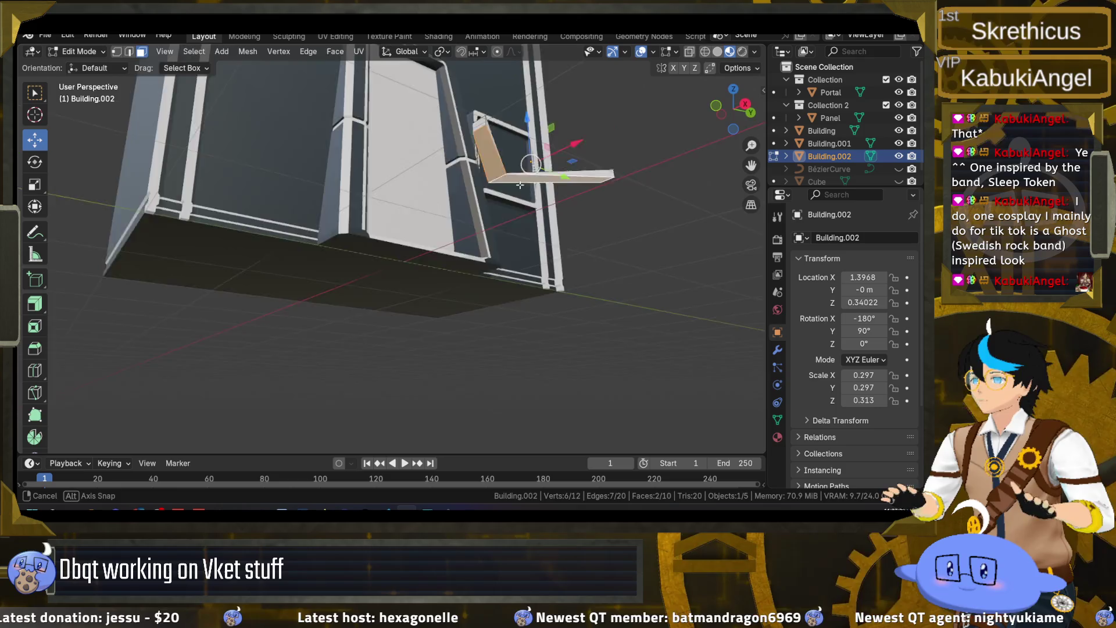
{"action": "key", "text": "F3"}
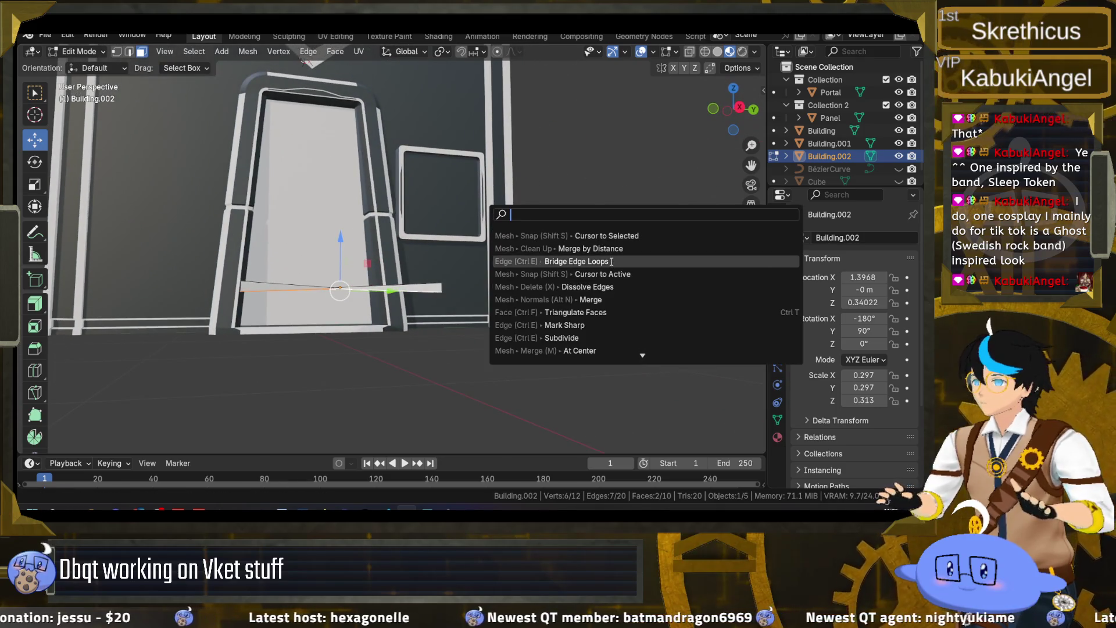
{"action": "left_click", "coordinate": [540, 252]}
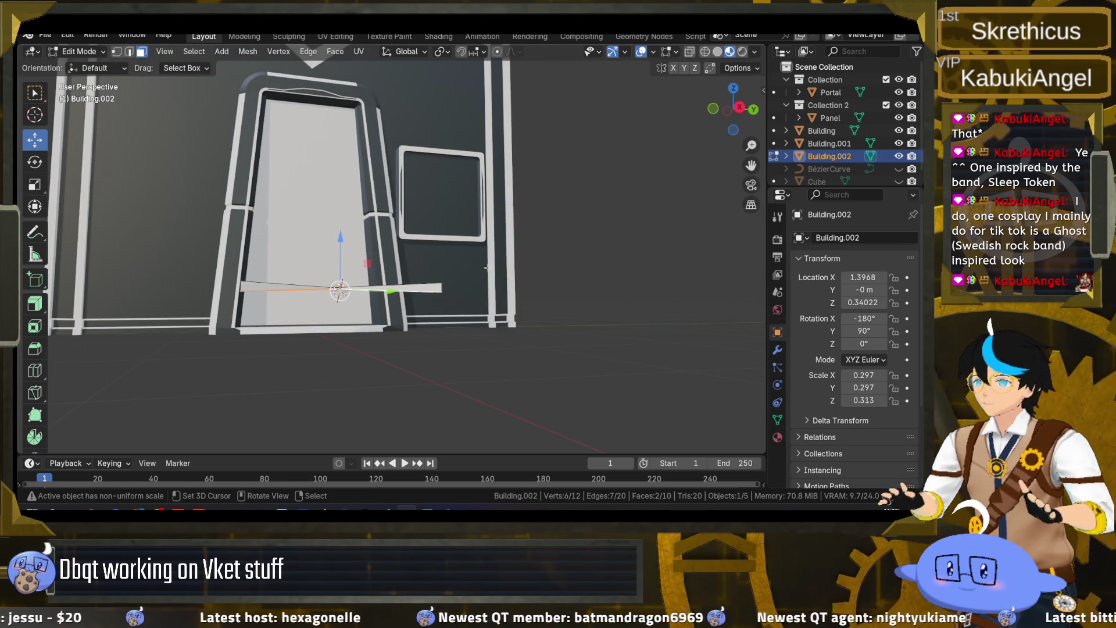
{"action": "key", "text": "Tab"}
- Move the copy's origin to the 3D cursor and set its Z location to 0 m
{"action": "left_click", "coordinate": [219, 51]}
{"action": "mouse_move", "coordinate": [270, 77]}
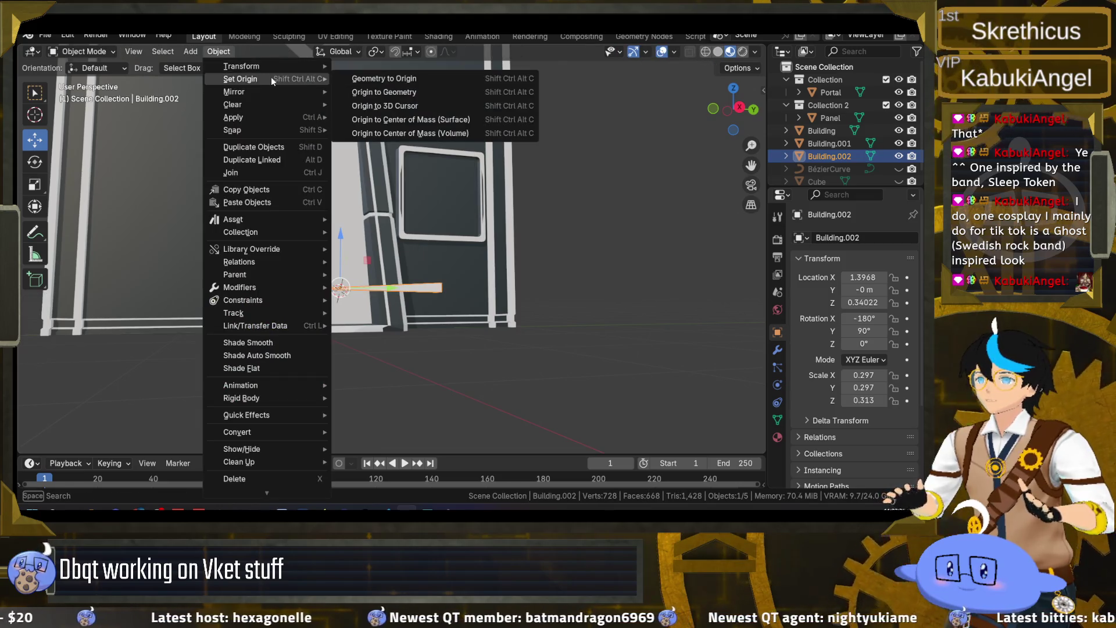
{"action": "left_click", "coordinate": [385, 105]}
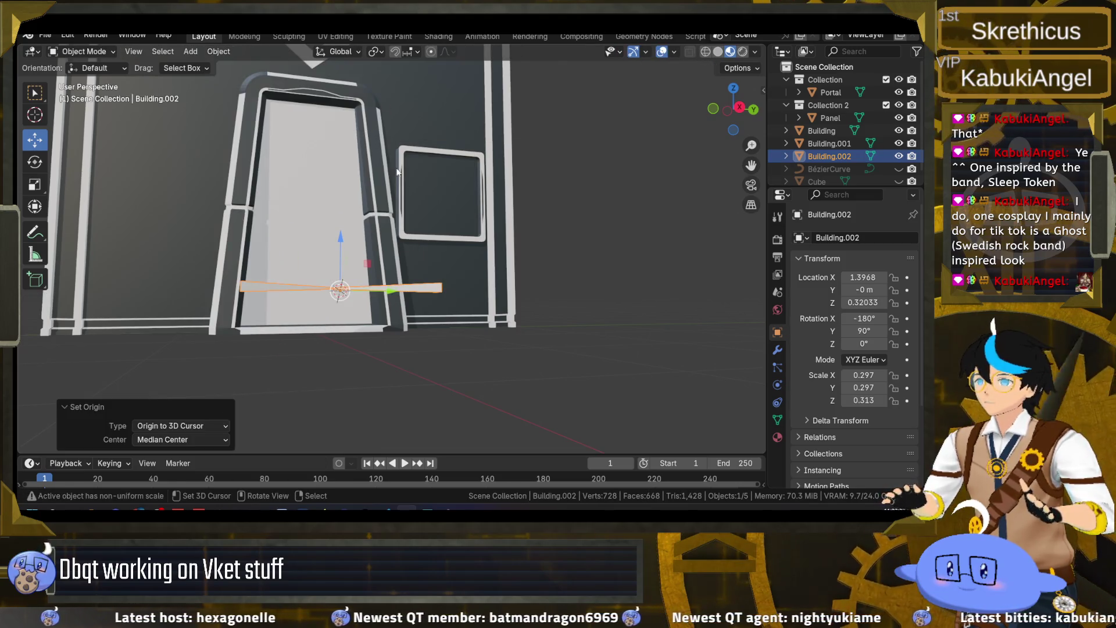
{"action": "left_click", "coordinate": [861, 301]}
{"action": "type", "text": "0"}
{"action": "key", "text": "Return"}
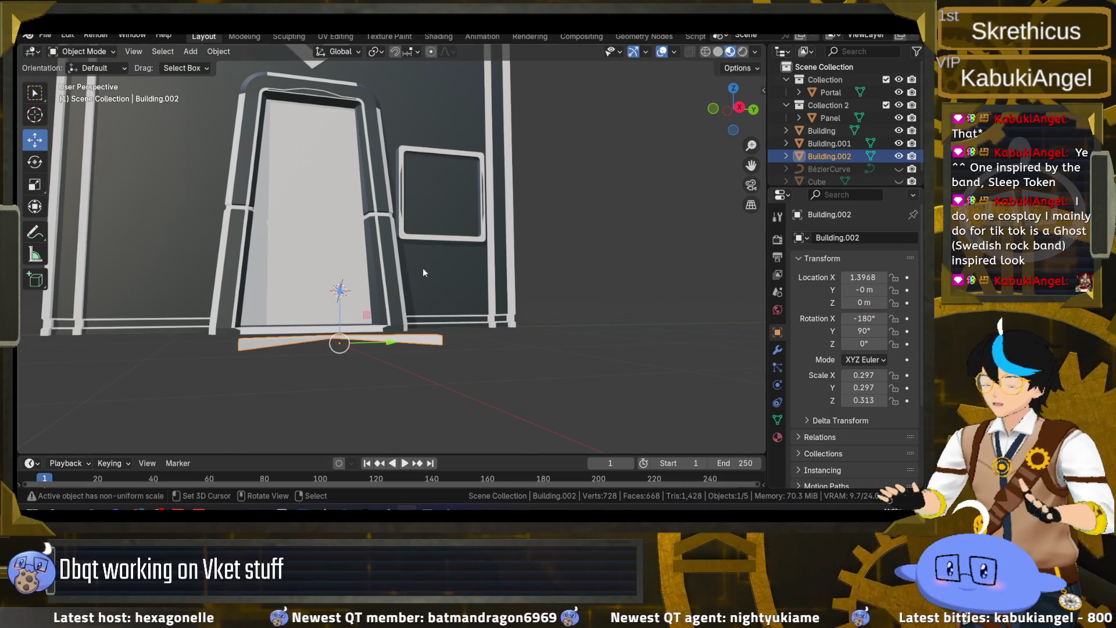
- Slide the flat piece along X to 1.1502 in front of the door and duplicate it again
{"action": "scroll", "coordinate": [424, 262], "scroll_direction": "down", "scroll_amount": 5}
{"action": "mouse_move", "coordinate": [374, 319]}
{"action": "left_mouse_down"}
{"action": "mouse_move", "coordinate": [535, 388]}
{"action": "mouse_move", "coordinate": [437, 380]}
{"action": "left_mouse_up"}
{"action": "key", "text": "g"}
{"action": "key", "text": "x"}
{"action": "left_click", "coordinate": [532, 390]}
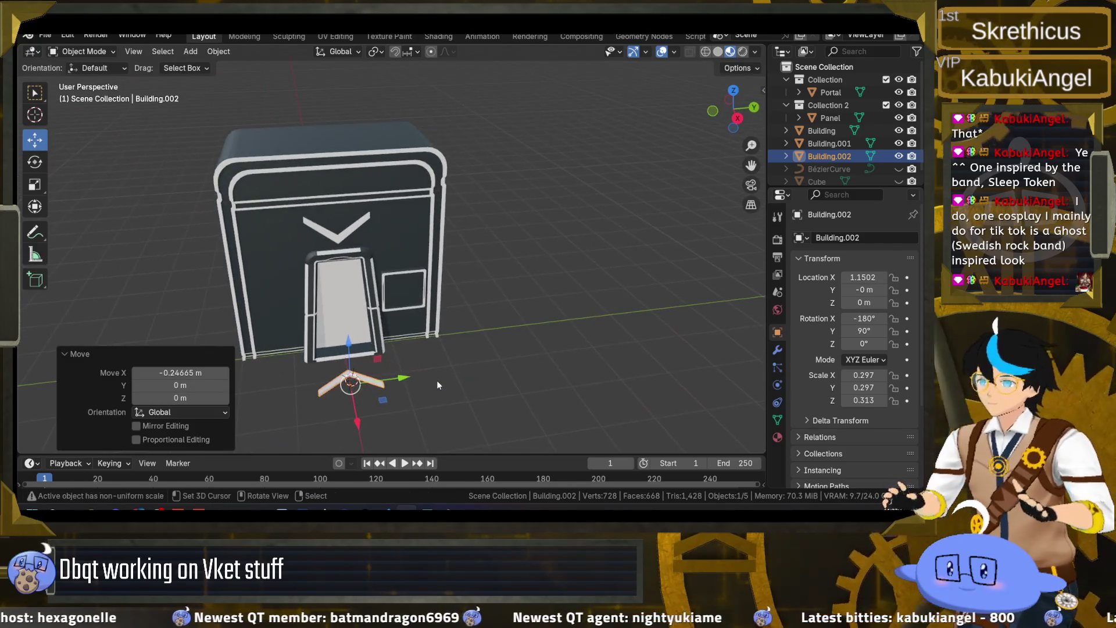
{"action": "key", "text": "shift+d"}
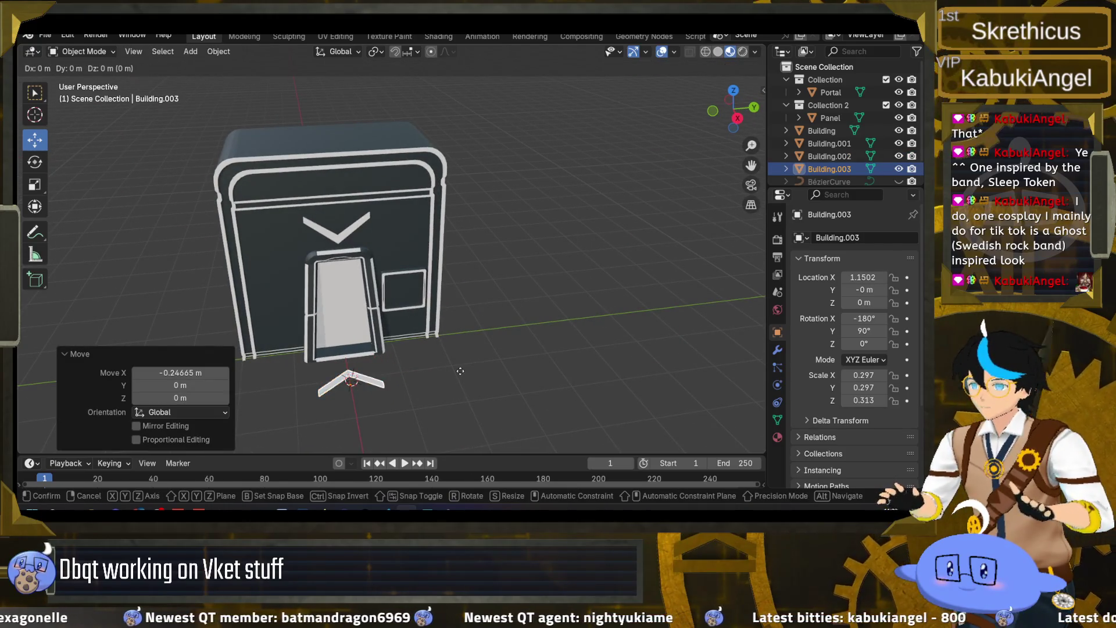
- Slide the new chevron along X beside the first and enlarge it, keeping its height
{"action": "right_click", "coordinate": [459, 371]}
{"action": "left_click_drag", "start_coordinate": [441, 371], "coordinate": [470, 382]}
{"action": "key", "text": "g"}
{"action": "key", "text": "x"}
{"action": "left_click", "coordinate": [536, 395]}
{"action": "key", "text": "s"}
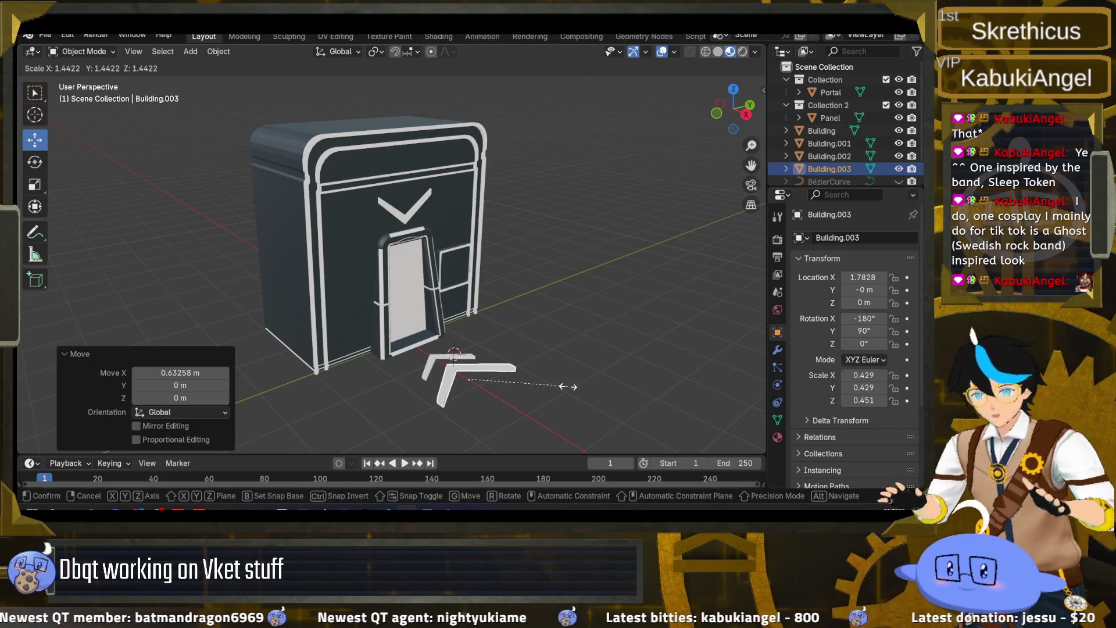
{"action": "key", "text": "shift+z"}
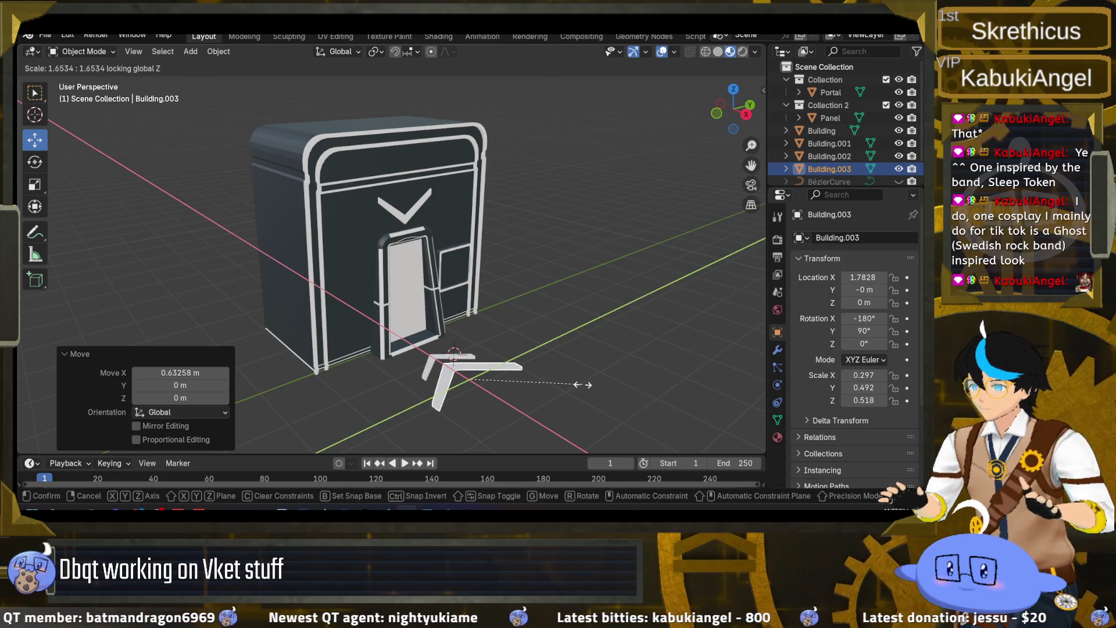
{"action": "left_click", "coordinate": [552, 389]}
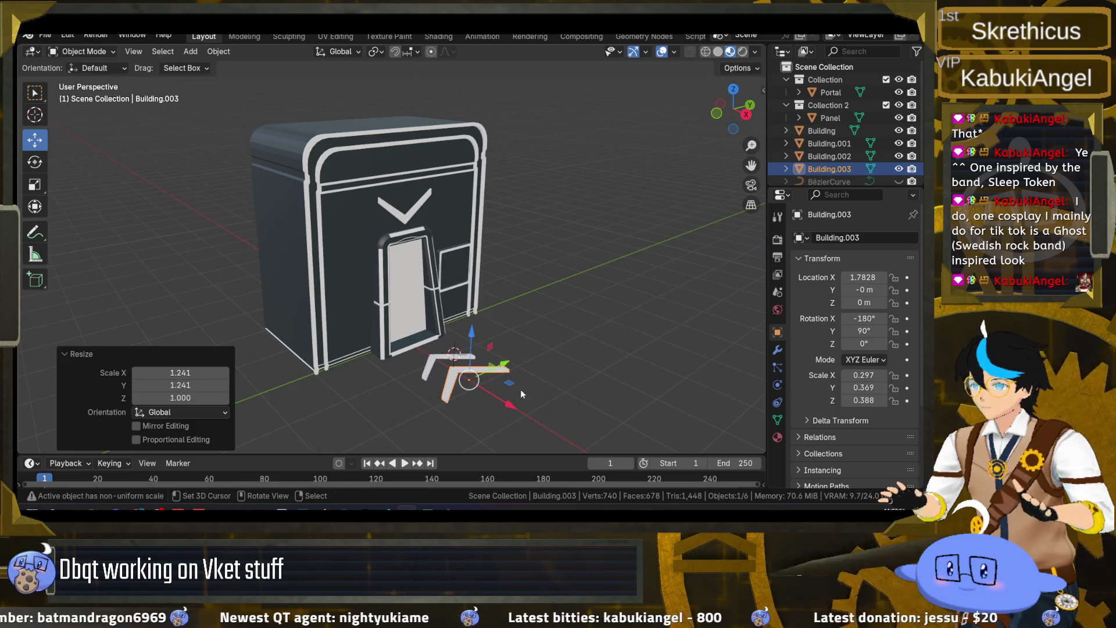
- Duplicate the chevron into Building.004 at X 2.4333 m, slightly shrunk in front of the others
{"action": "key", "text": "shift+d"}
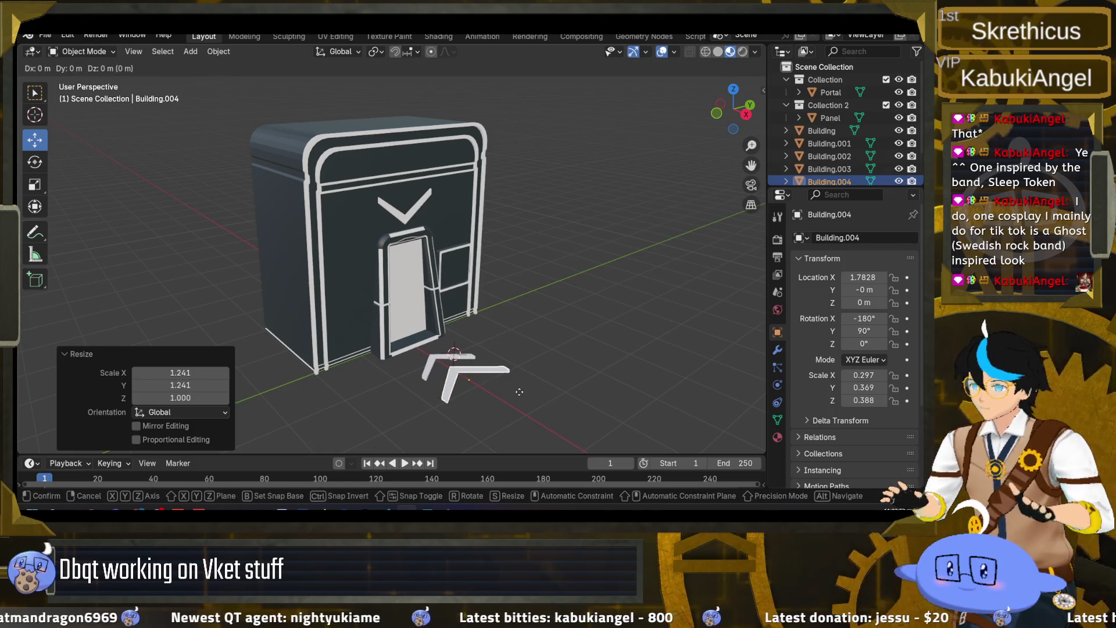
{"action": "right_click", "coordinate": [519, 392]}
{"action": "left_click_drag", "start_coordinate": [509, 404], "coordinate": [522, 423]}
{"action": "key", "text": "s"}
{"action": "key", "text": "shift+z"}
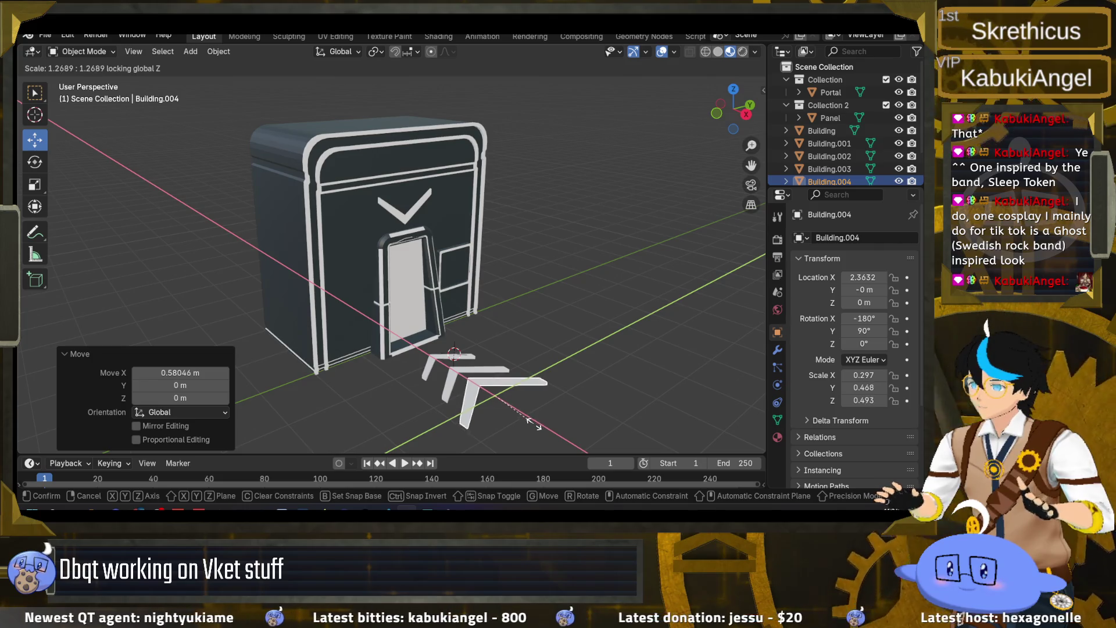
{"action": "left_click", "coordinate": [529, 429]}
{"action": "key", "text": "g"}
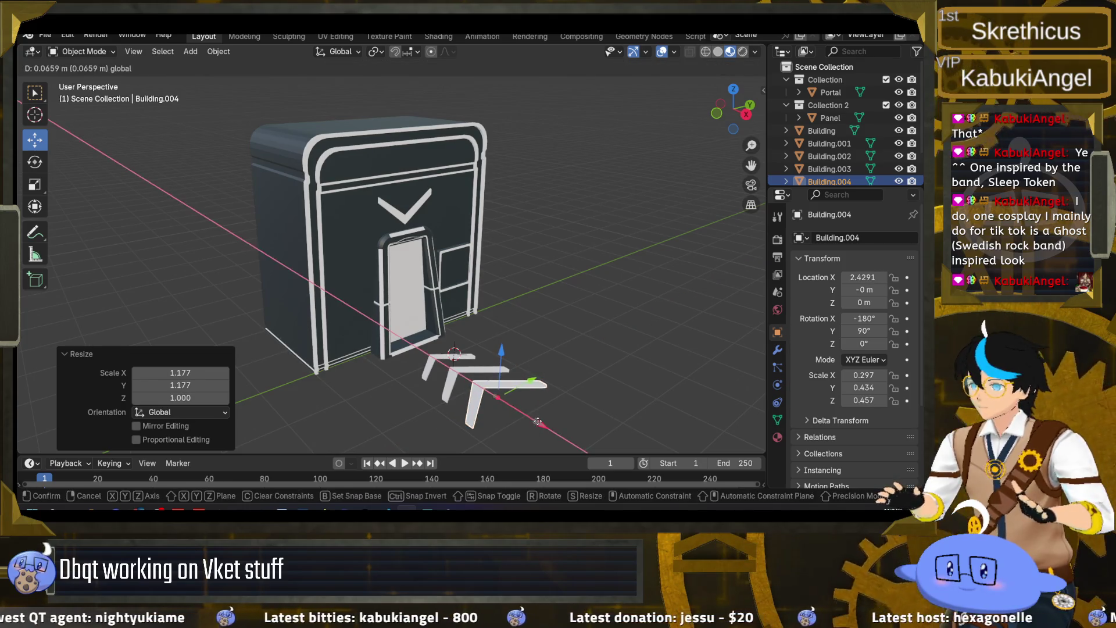
{"action": "left_click", "coordinate": [531, 423]}
{"action": "mouse_move", "coordinate": [531, 424]}
{"action": "left_mouse_down"}
{"action": "mouse_move", "coordinate": [519, 406]}
{"action": "mouse_move", "coordinate": [473, 430]}
{"action": "mouse_move", "coordinate": [395, 438]}
{"action": "mouse_move", "coordinate": [491, 398]}
{"action": "mouse_move", "coordinate": [473, 374]}
{"action": "mouse_move", "coordinate": [558, 348]}
{"action": "mouse_move", "coordinate": [487, 378]}
{"action": "mouse_move", "coordinate": [487, 361]}
{"action": "mouse_move", "coordinate": [504, 354]}
{"action": "mouse_move", "coordinate": [507, 368]}
{"action": "mouse_move", "coordinate": [411, 361]}
{"action": "mouse_move", "coordinate": [490, 366]}
{"action": "mouse_move", "coordinate": [529, 330]}
{"action": "mouse_move", "coordinate": [605, 329]}
{"action": "mouse_move", "coordinate": [466, 323]}
{"action": "mouse_move", "coordinate": [500, 349]}
{"action": "left_mouse_up"}
{"action": "left_click", "coordinate": [491, 397]}
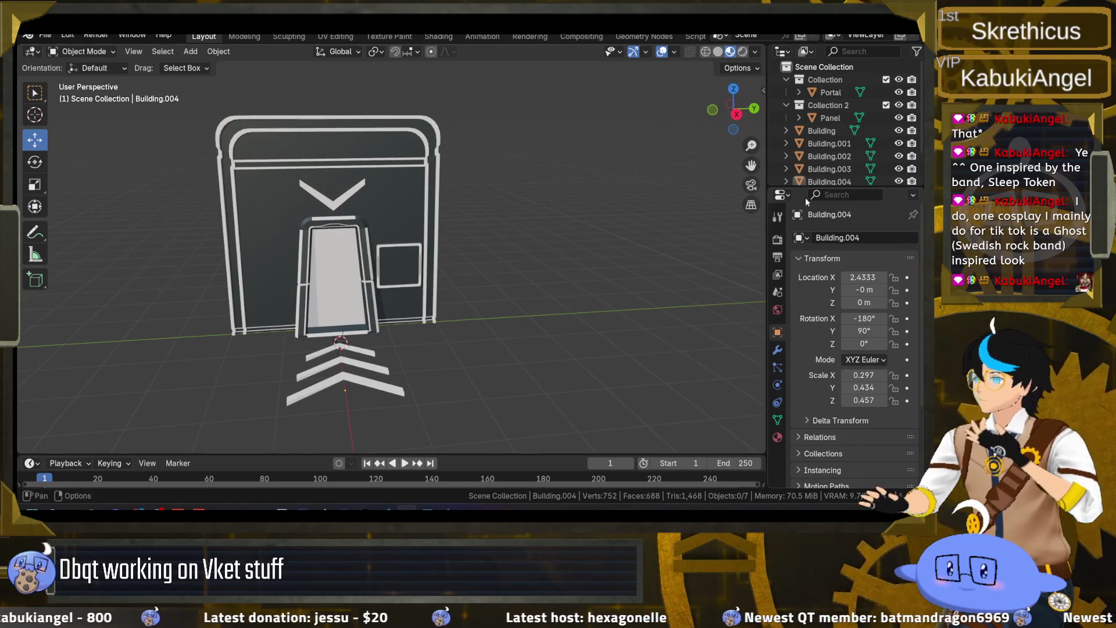
- Join the chevron pieces Building.001–.004 into the main Building object
{"action": "left_click", "coordinate": [828, 132]}
{"action": "left_click", "coordinate": [829, 178]}
{"action": "left_click", "coordinate": [835, 155], "text": "shift"}
{"action": "left_click", "coordinate": [826, 130], "text": "shift"}
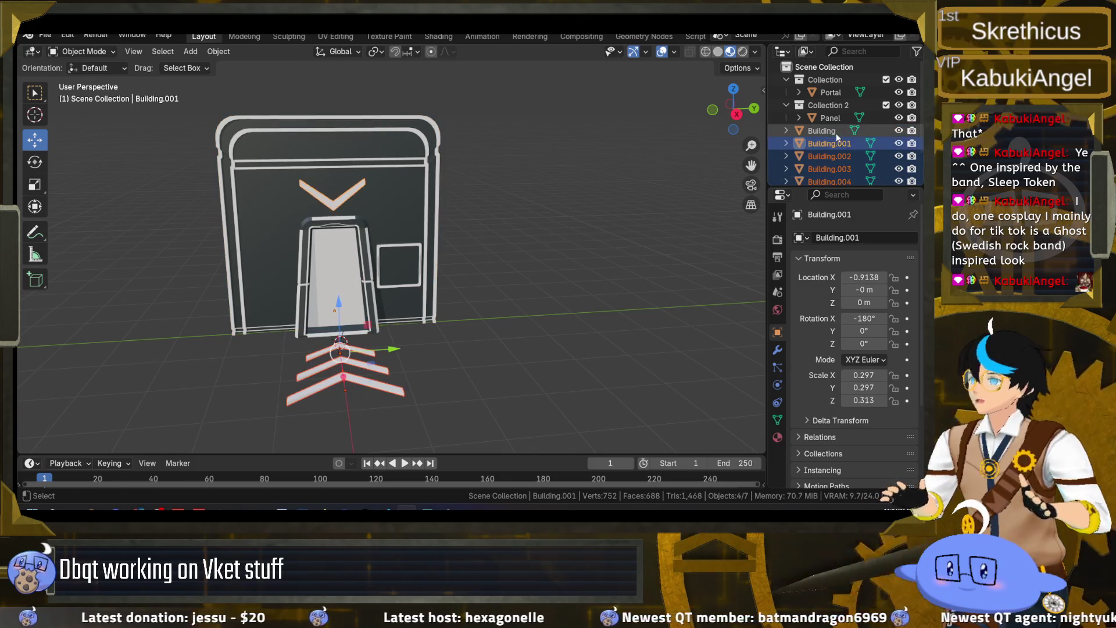
{"action": "left_click", "coordinate": [218, 51]}
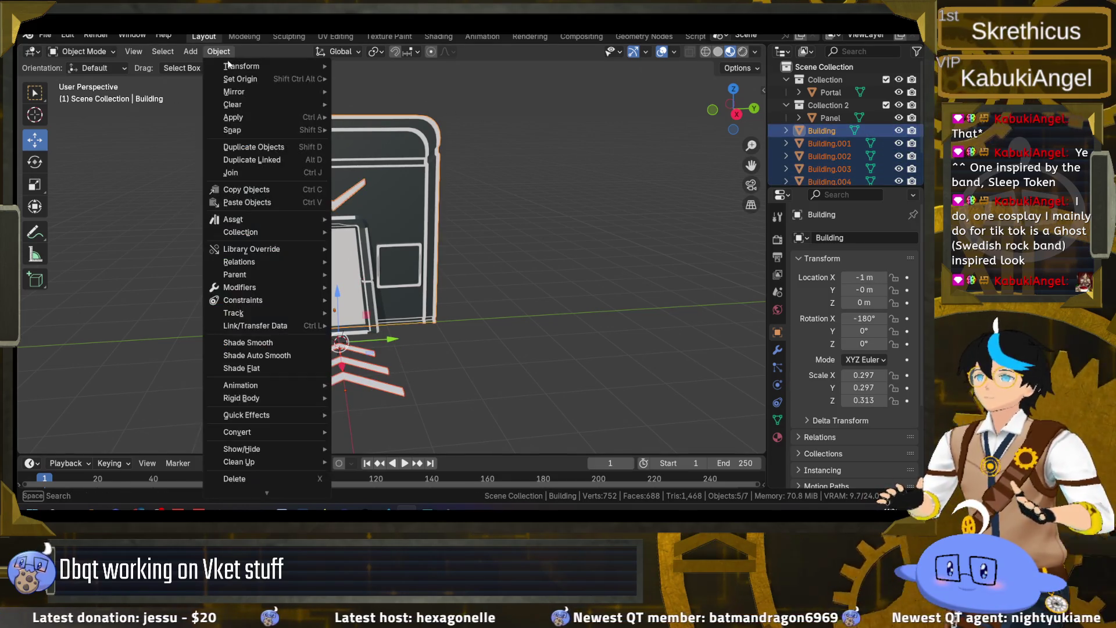
{"action": "left_click", "coordinate": [277, 172]}
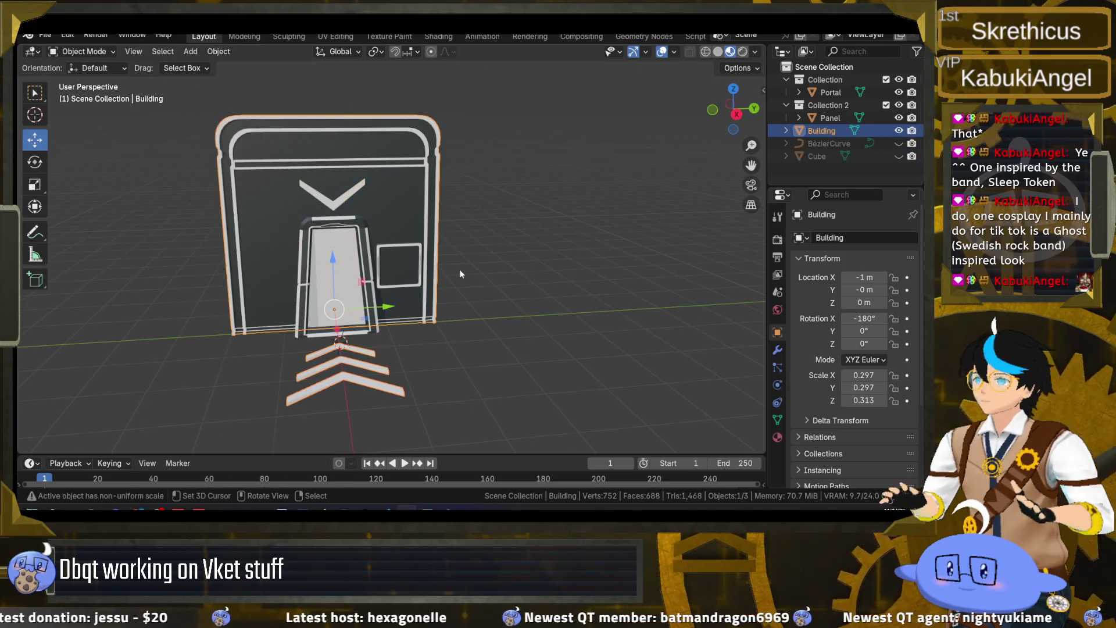
{"action": "left_click", "coordinate": [464, 271]}
- Move Panel out of Collection 2, delete Collection 2, and join Panel into Building
{"action": "left_click", "coordinate": [830, 118]}
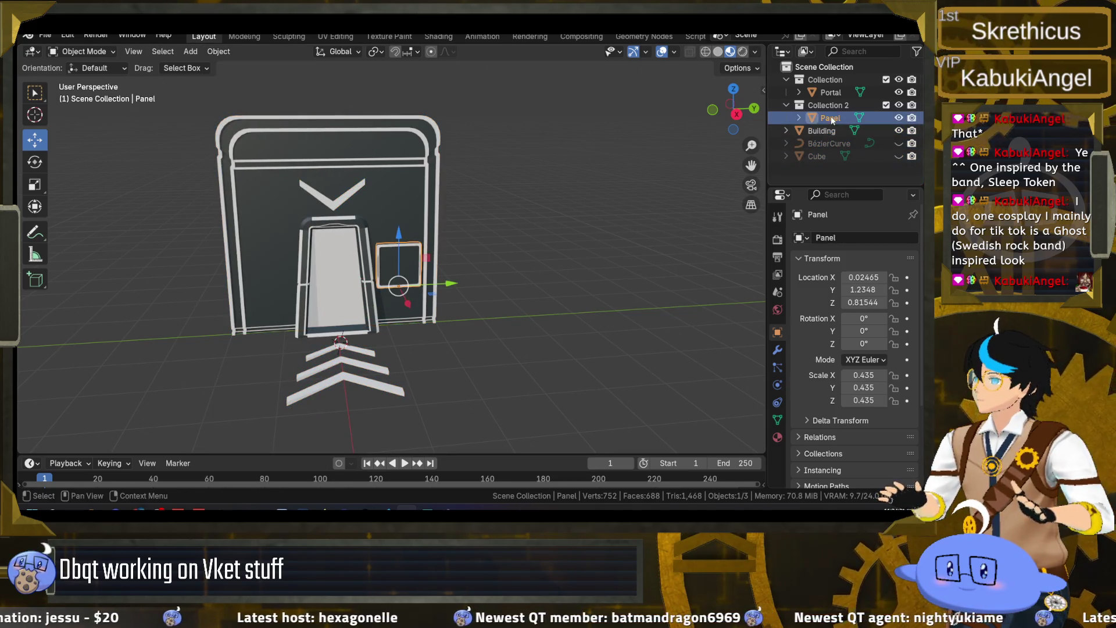
{"action": "left_click", "coordinate": [777, 349]}
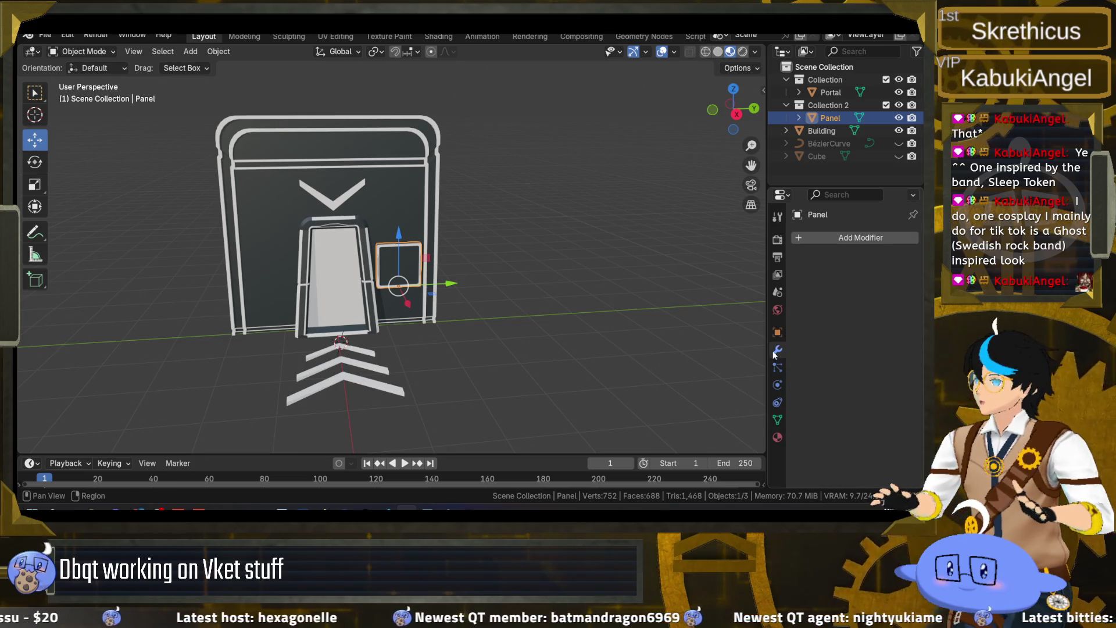
{"action": "left_click", "coordinate": [831, 131], "text": "ctrl"}
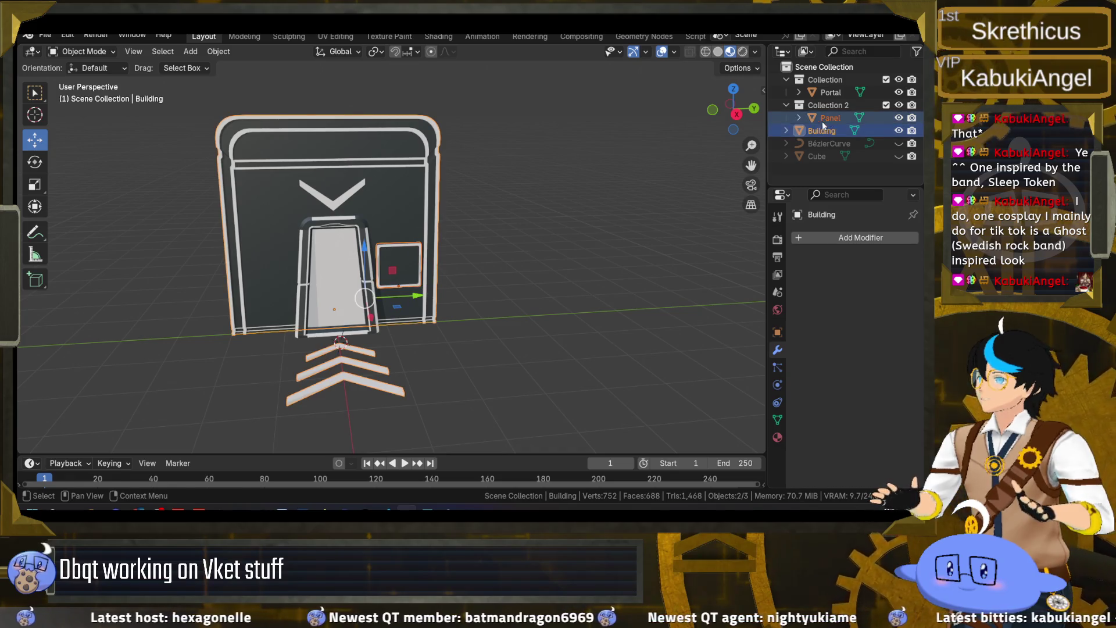
{"action": "left_click_drag", "start_coordinate": [830, 120], "coordinate": [826, 168]}
{"action": "left_click", "coordinate": [824, 106]}
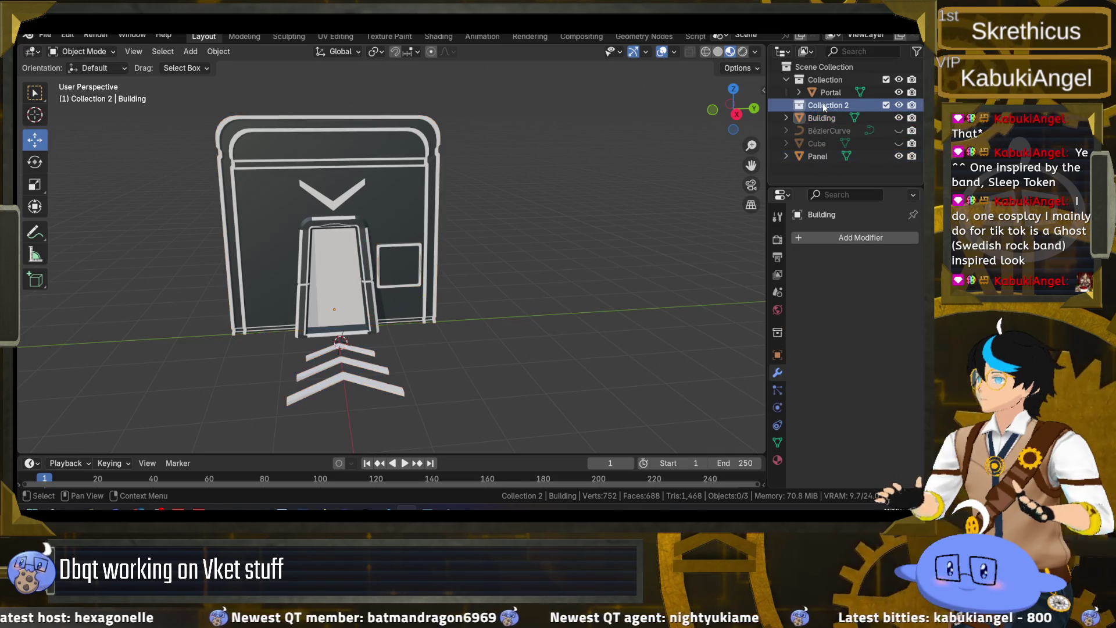
{"action": "right_click", "coordinate": [825, 107]}
{"action": "left_click", "coordinate": [755, 171]}
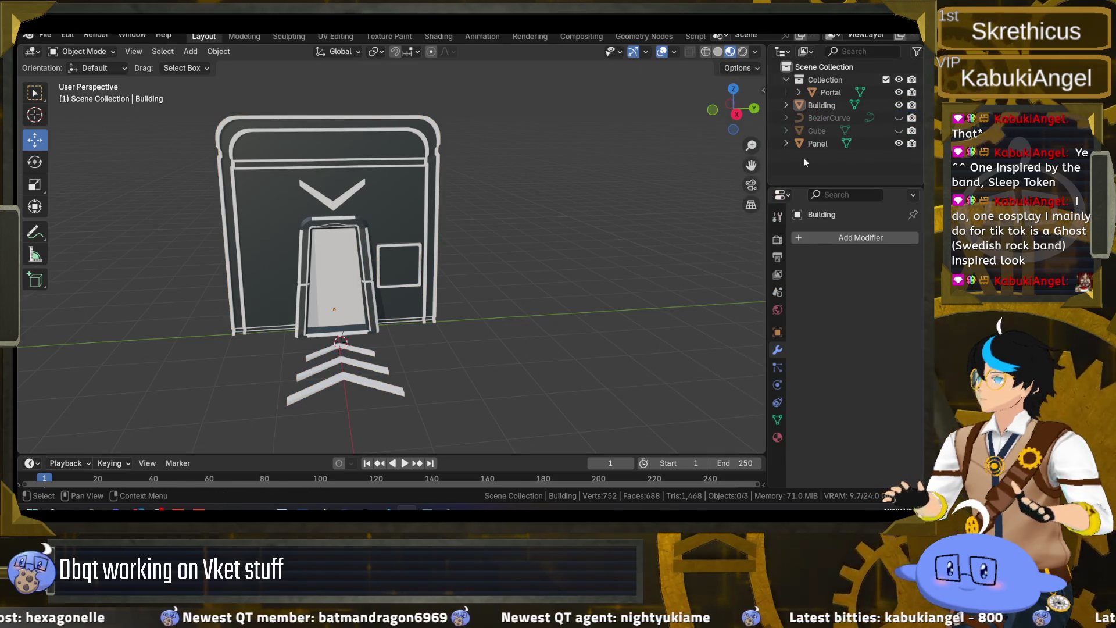
{"action": "left_click", "coordinate": [819, 143]}
{"action": "left_click", "coordinate": [822, 104], "text": "ctrl"}
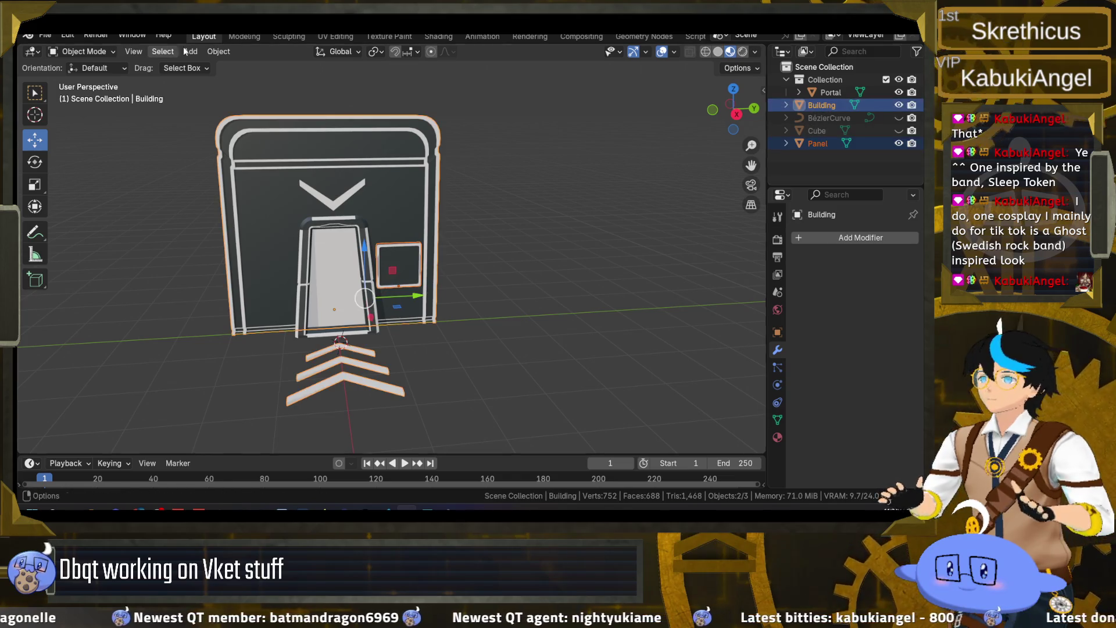
{"action": "left_click", "coordinate": [219, 52]}
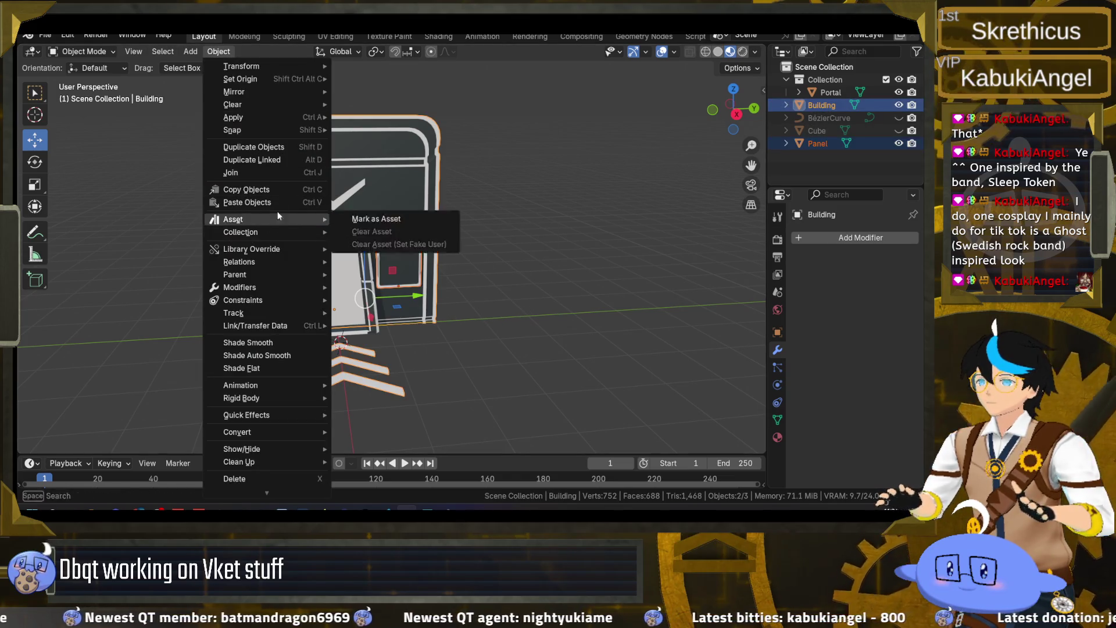
{"action": "left_click", "coordinate": [291, 173]}
- Join the Portal, with its PortalFrame and InnerPortal materials, into Building
{"action": "left_click", "coordinate": [831, 91]}
{"action": "mouse_move", "coordinate": [419, 220]}
{"action": "left_mouse_down"}
{"action": "mouse_move", "coordinate": [539, 198]}
{"action": "mouse_move", "coordinate": [529, 165]}
{"action": "mouse_move", "coordinate": [443, 205]}
{"action": "left_mouse_up"}
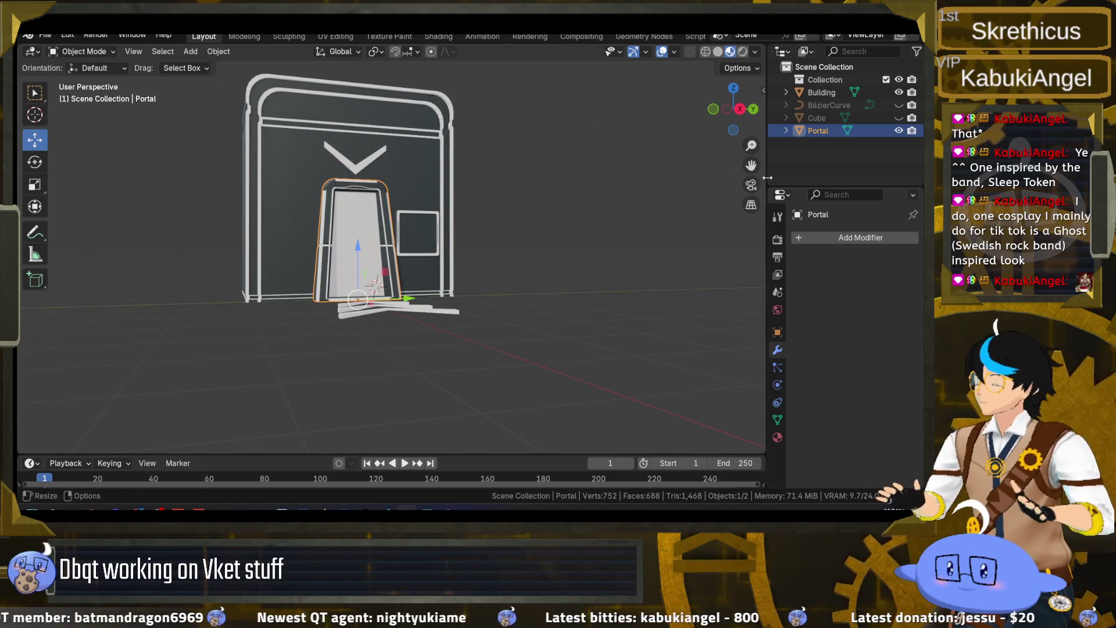
{"action": "left_click", "coordinate": [777, 436]}
{"action": "left_click", "coordinate": [838, 240]}
{"action": "left_click", "coordinate": [837, 253]}
{"action": "left_click", "coordinate": [826, 120]}
{"action": "left_click", "coordinate": [820, 130]}
{"action": "left_click", "coordinate": [827, 93], "text": "ctrl"}
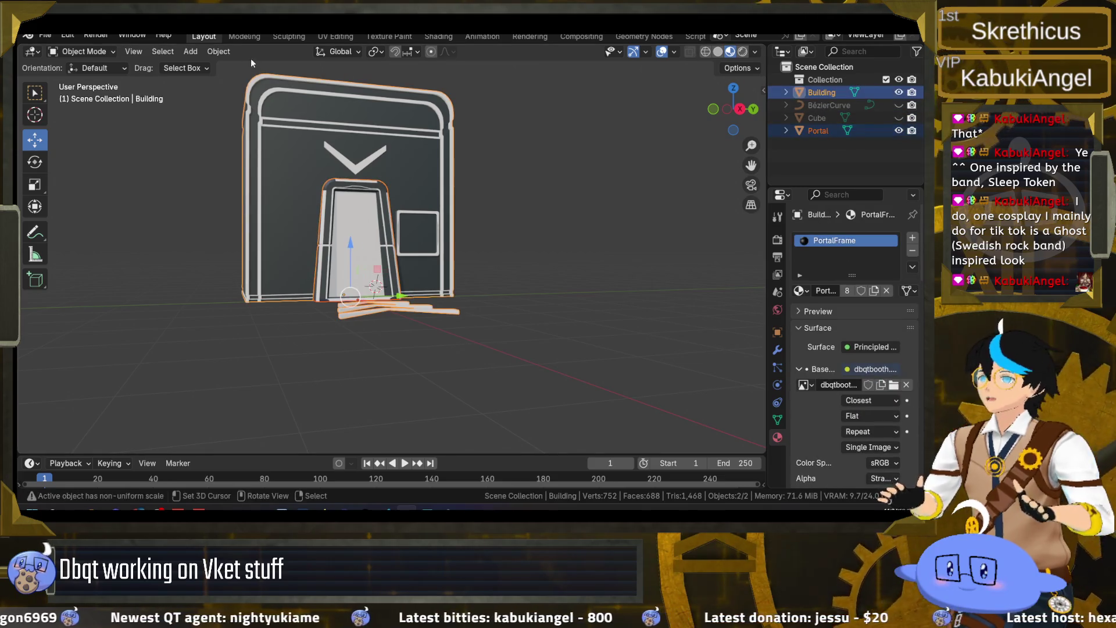
{"action": "left_click", "coordinate": [219, 51]}
{"action": "left_click", "coordinate": [239, 175]}
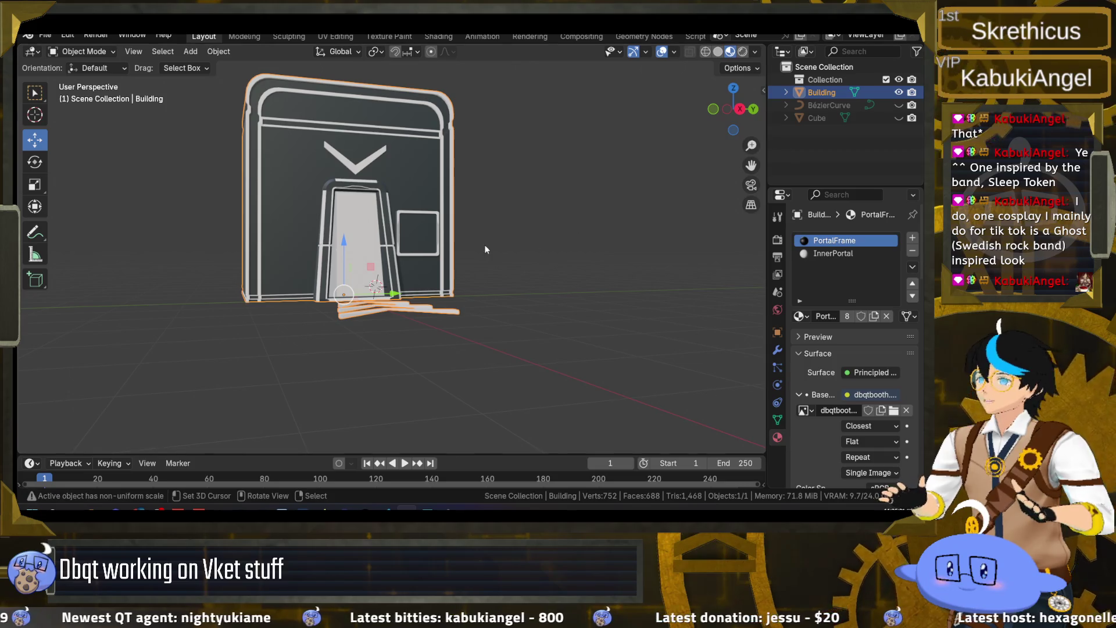
{"action": "left_click", "coordinate": [496, 265]}
- Save the file as portal.blend
{"action": "key", "text": "ctrl+s"}
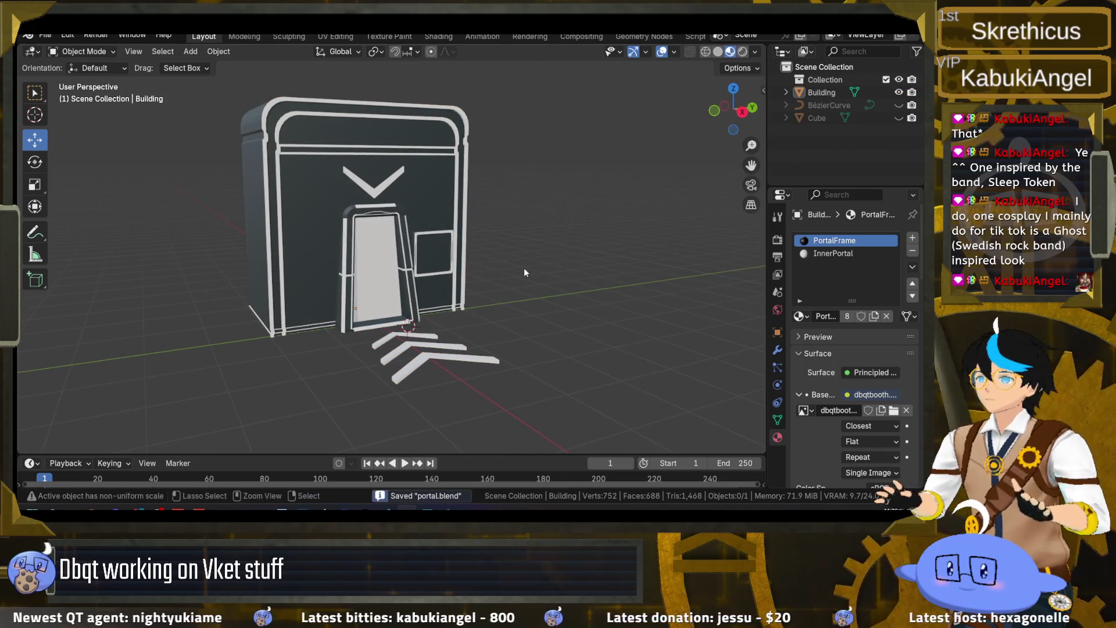
{"action": "mouse_move", "coordinate": [263, 222]}
{"action": "left_mouse_down"}
{"action": "mouse_move", "coordinate": [343, 262]}
{"action": "mouse_move", "coordinate": [202, 254]}
{"action": "mouse_move", "coordinate": [252, 264]}
{"action": "mouse_move", "coordinate": [229, 187]}
{"action": "left_mouse_up"}
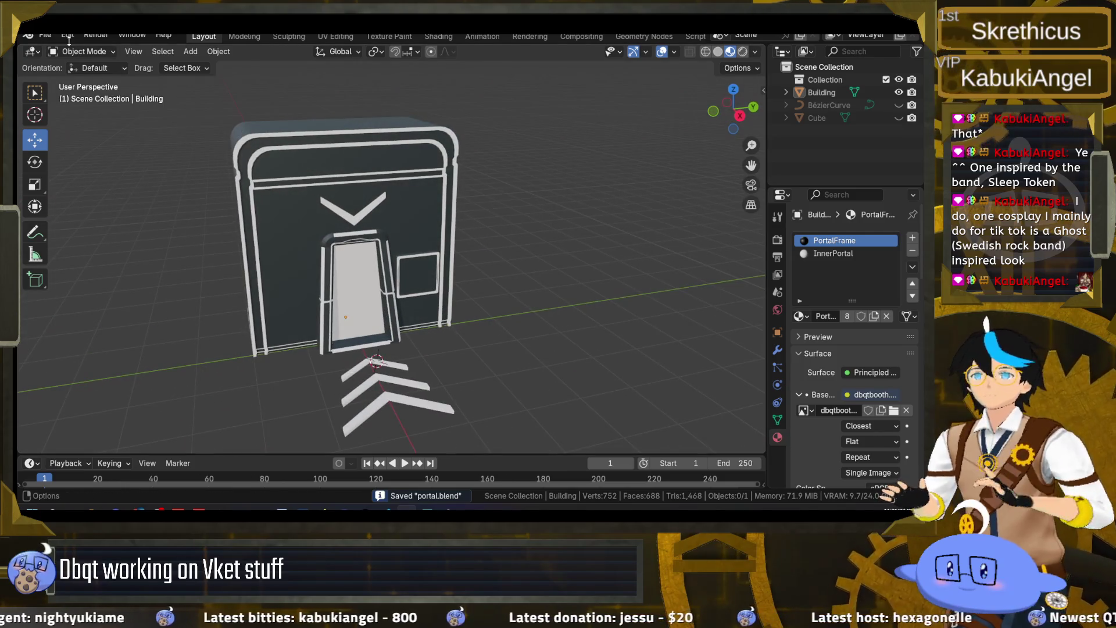
{"action": "left_click", "coordinate": [46, 36]}
- Export the booth over portal.fbx using the Unity-FBX preset, limited to visible objects
{"action": "mouse_move", "coordinate": [103, 229]}
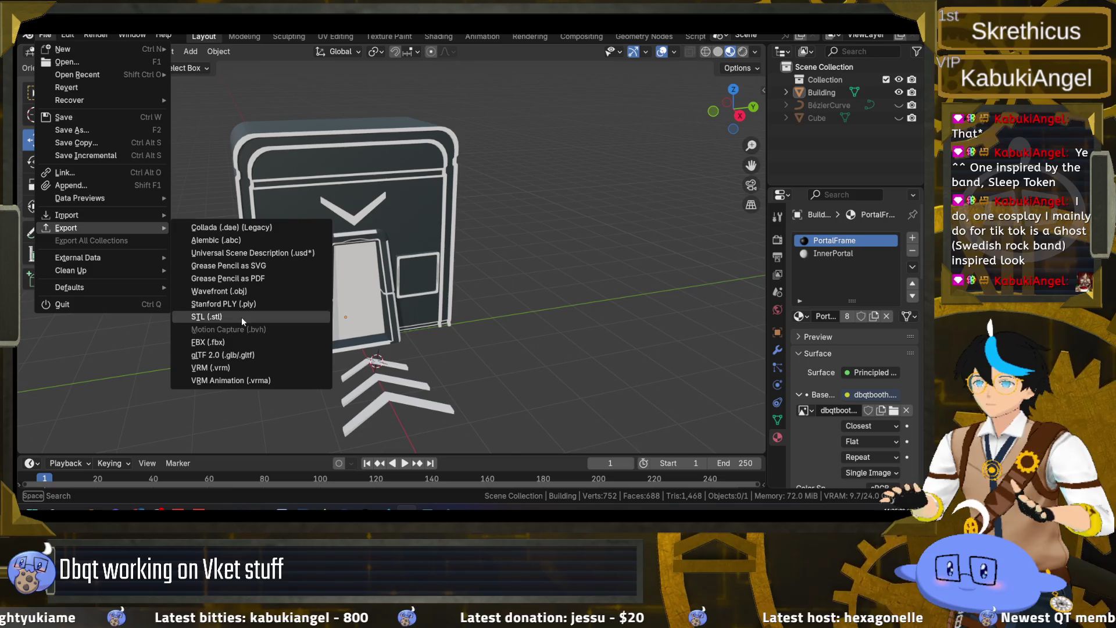
{"action": "left_click", "coordinate": [237, 342]}
{"action": "left_click", "coordinate": [348, 162]}
{"action": "left_click", "coordinate": [690, 139]}
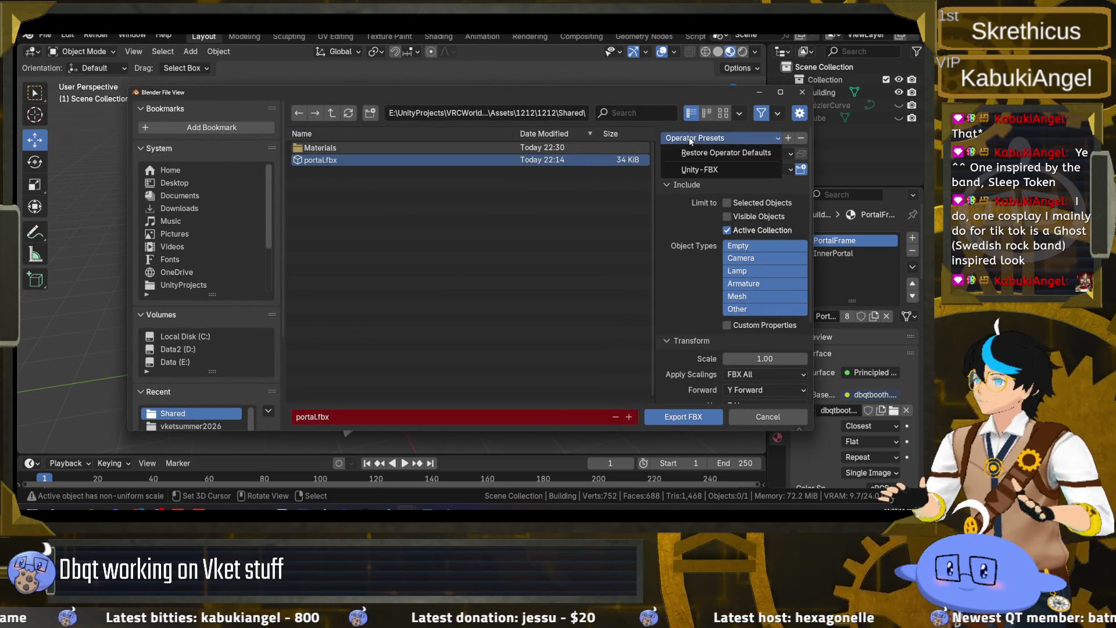
{"action": "left_click", "coordinate": [689, 170]}
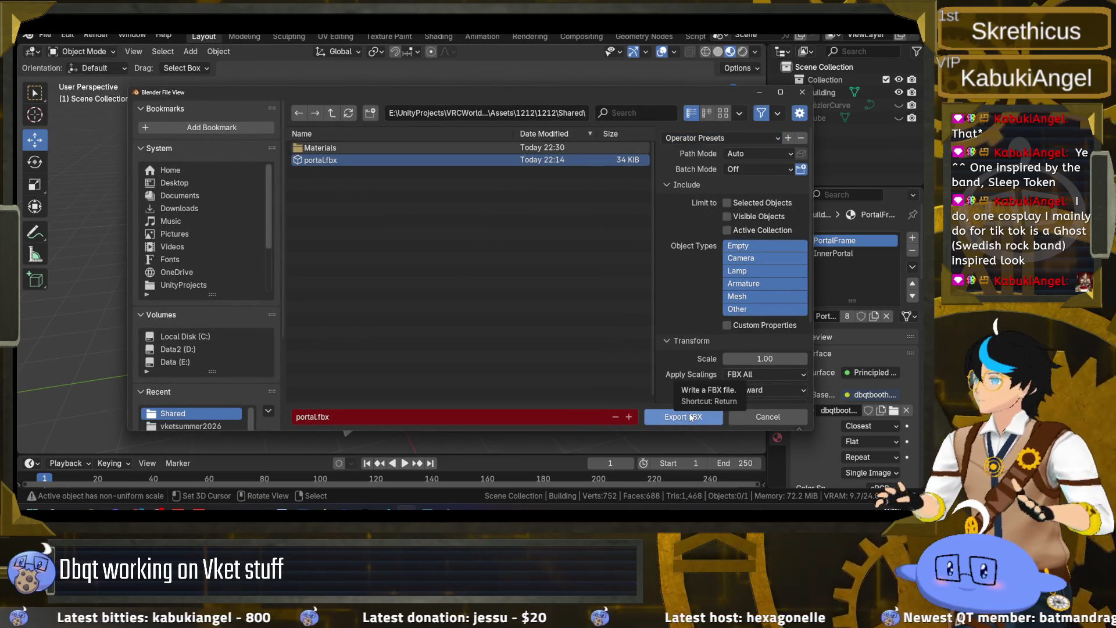
{"action": "left_click_drag", "start_coordinate": [716, 92], "coordinate": [640, 92]}
{"action": "left_click", "coordinate": [665, 211]}
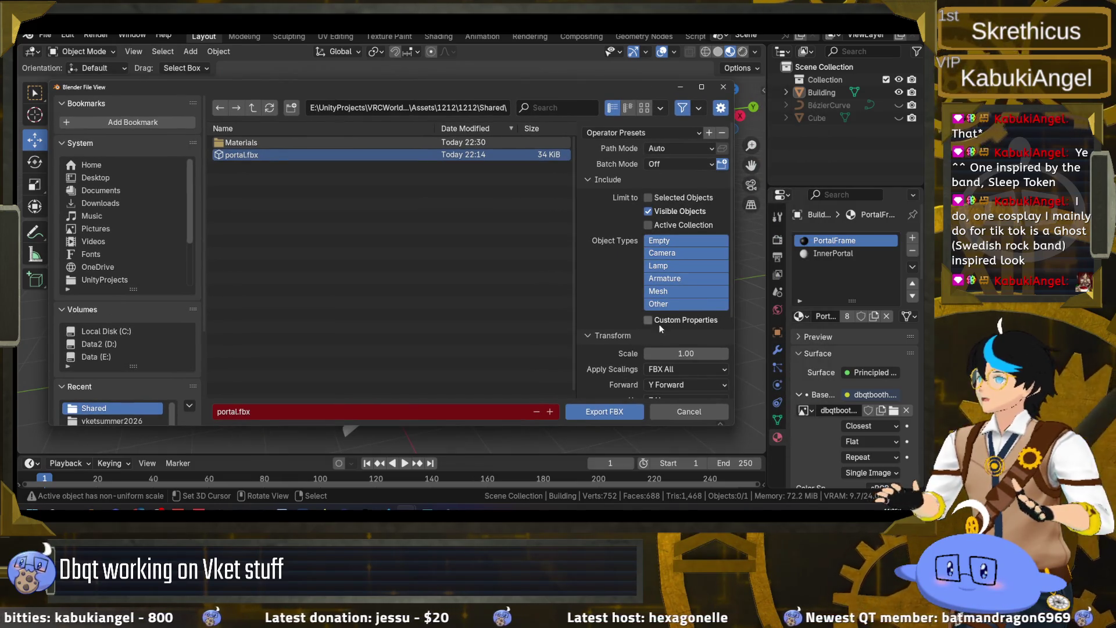
{"action": "left_click", "coordinate": [615, 407]}
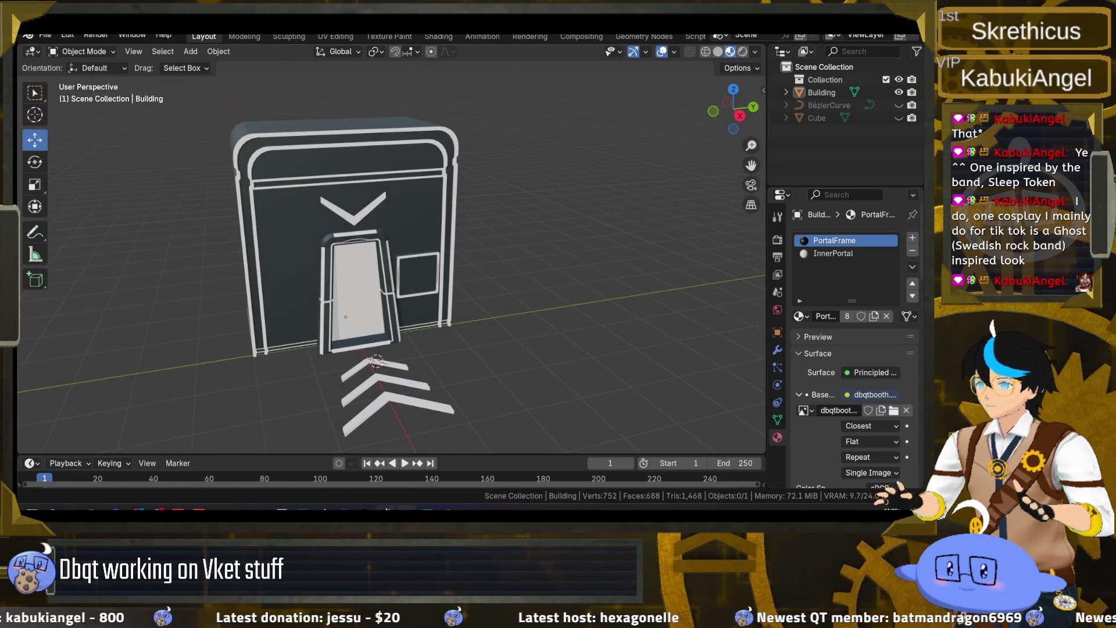
- Frame the re-exported portal in Unity's scene view and compare it against the Blender model
{"action": "left_click", "coordinate": [450, 482]}
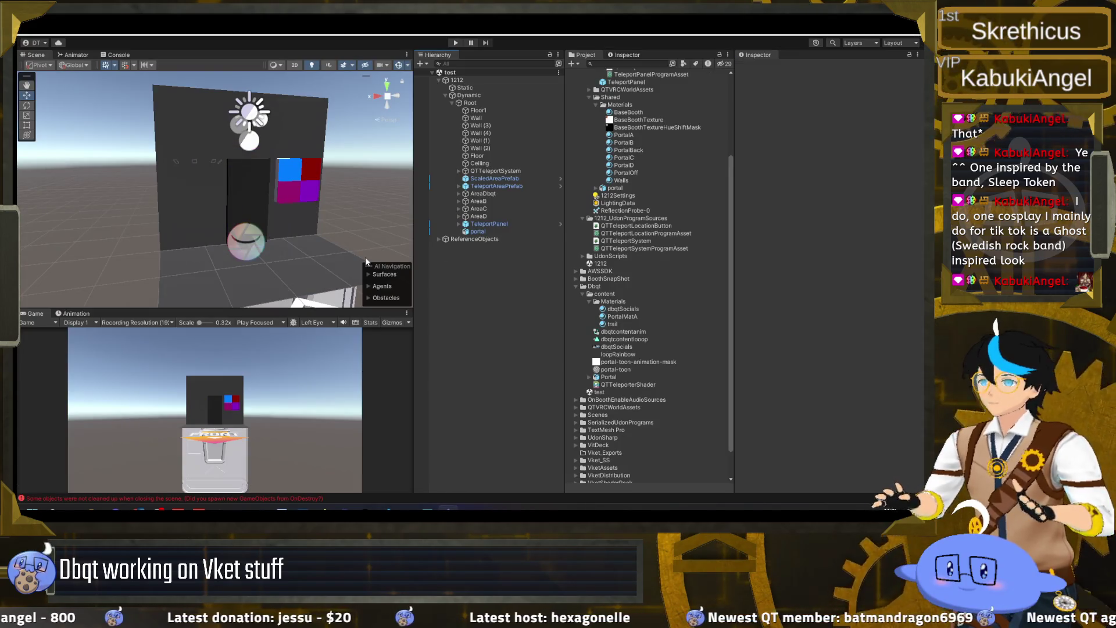
{"action": "left_click", "coordinate": [478, 232]}
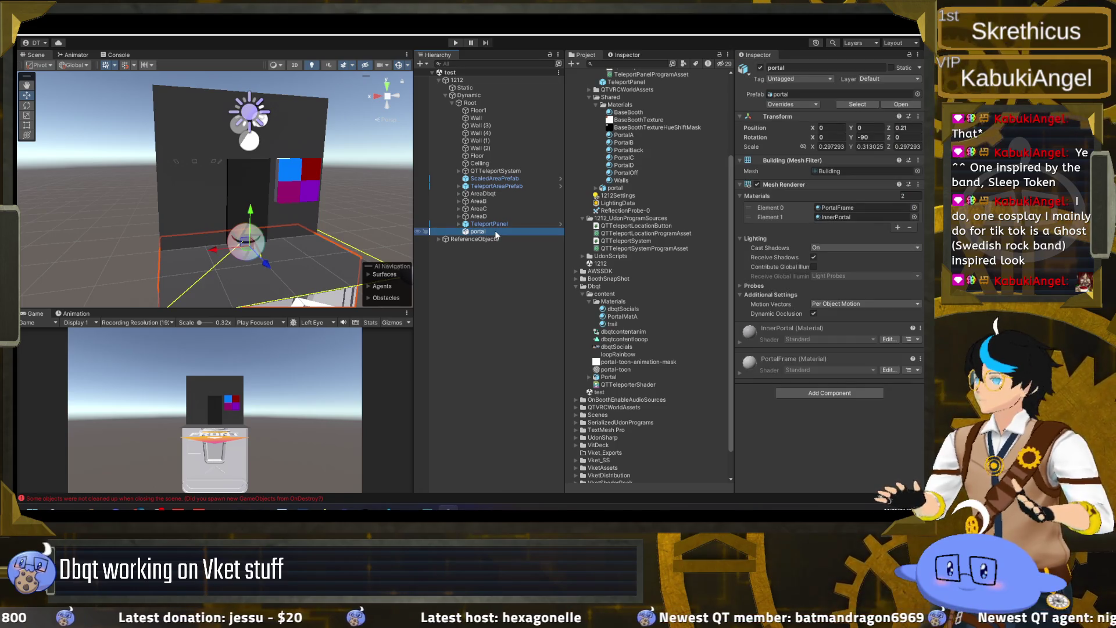
{"action": "key", "text": "f"}
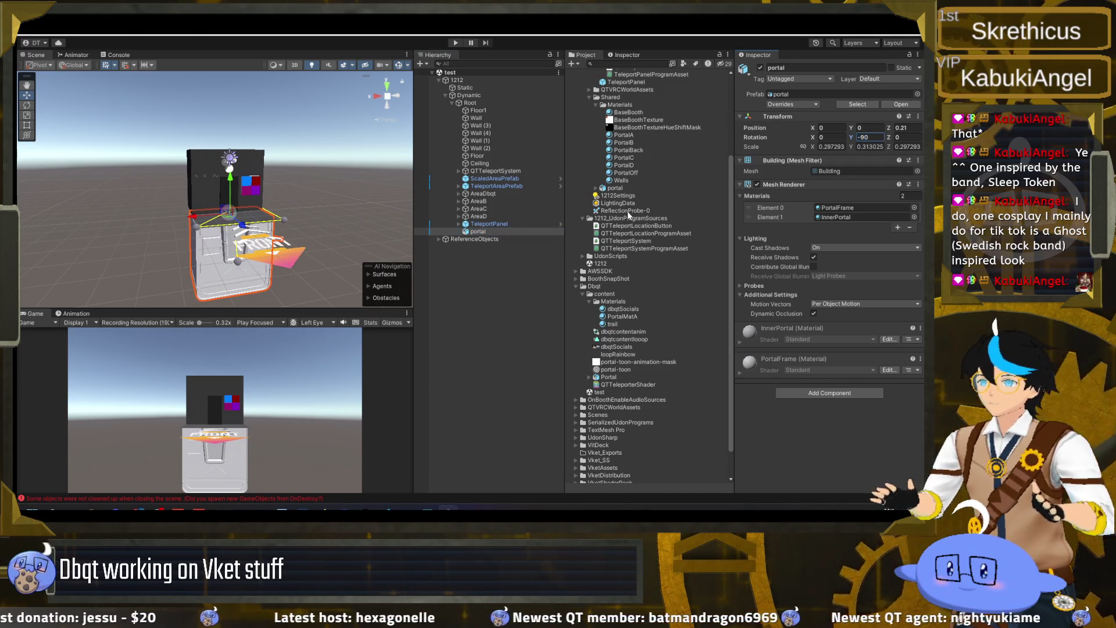
{"action": "key", "text": "alt+Tab"}
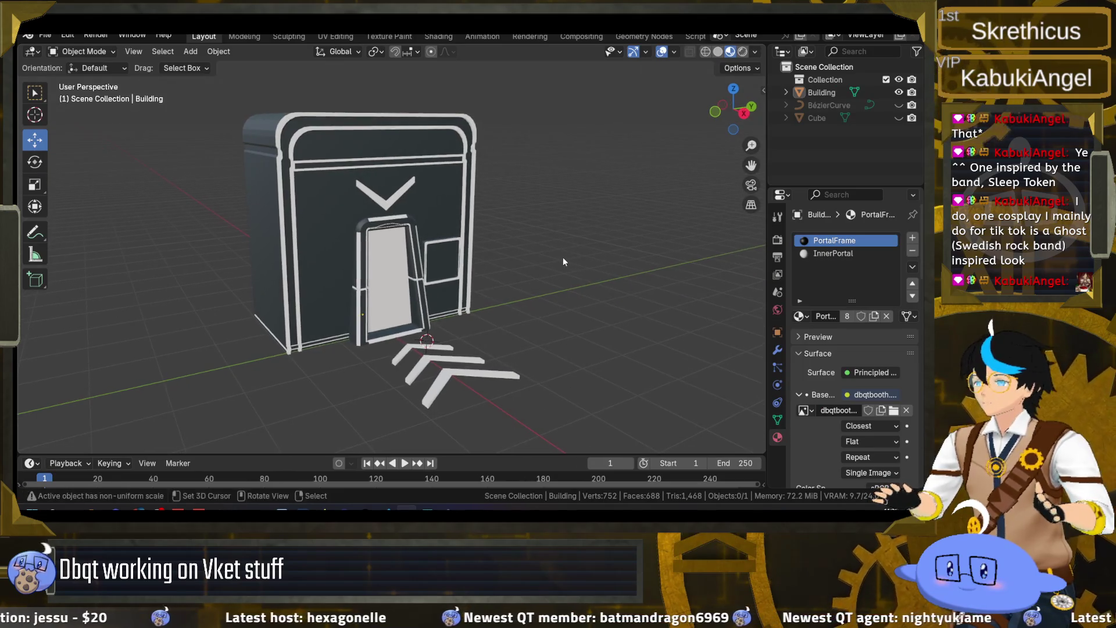
{"action": "key", "text": "alt+Tab"}
{"action": "mouse_move", "coordinate": [305, 235]}
{"action": "left_mouse_down"}
{"action": "mouse_move", "coordinate": [314, 184]}
{"action": "mouse_move", "coordinate": [287, 250]}
{"action": "left_mouse_up"}
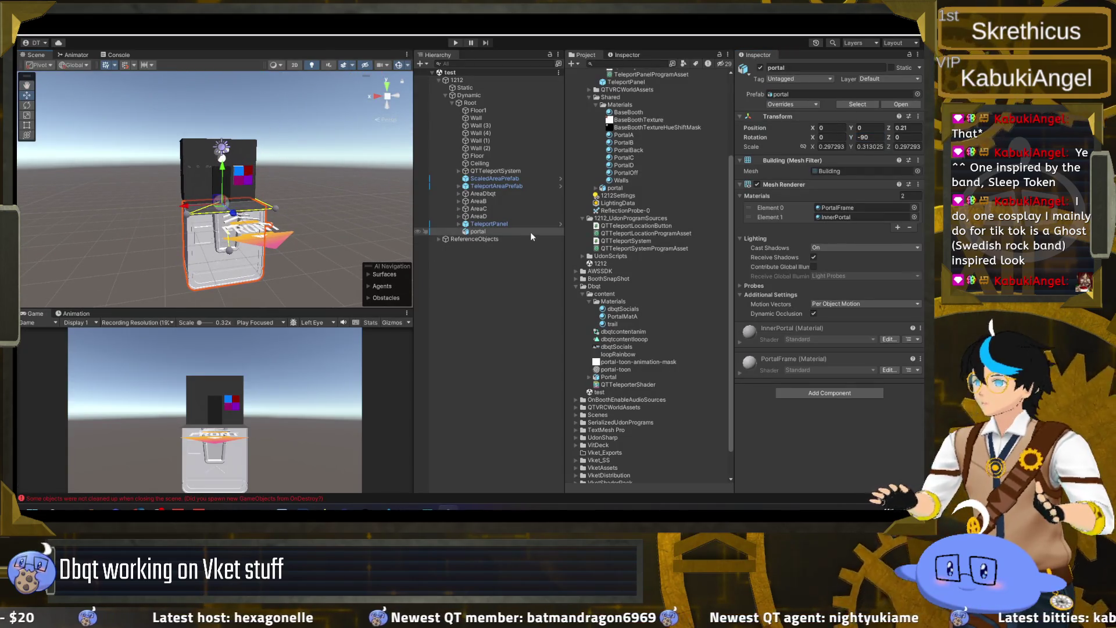
{"action": "left_click", "coordinate": [531, 231]}
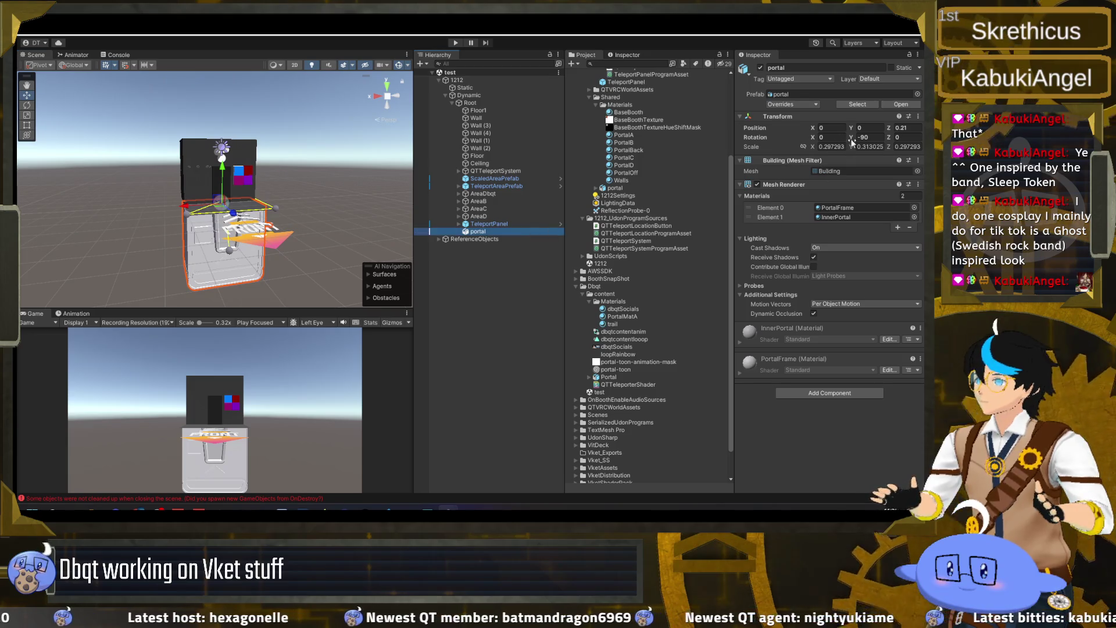
{"action": "key", "text": "alt+Tab"}
{"action": "left_click", "coordinate": [778, 333]}
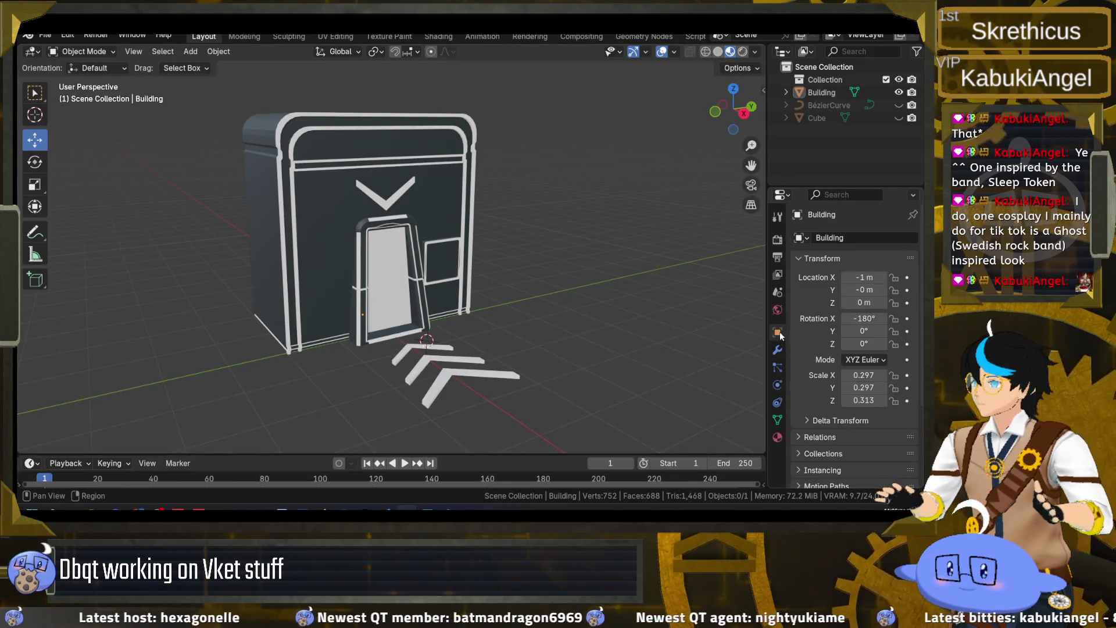
- Apply rotation, scale and location to Building, giving scale 1.000 and location 0 m
{"action": "left_click", "coordinate": [821, 93]}
{"action": "left_click", "coordinate": [219, 51]}
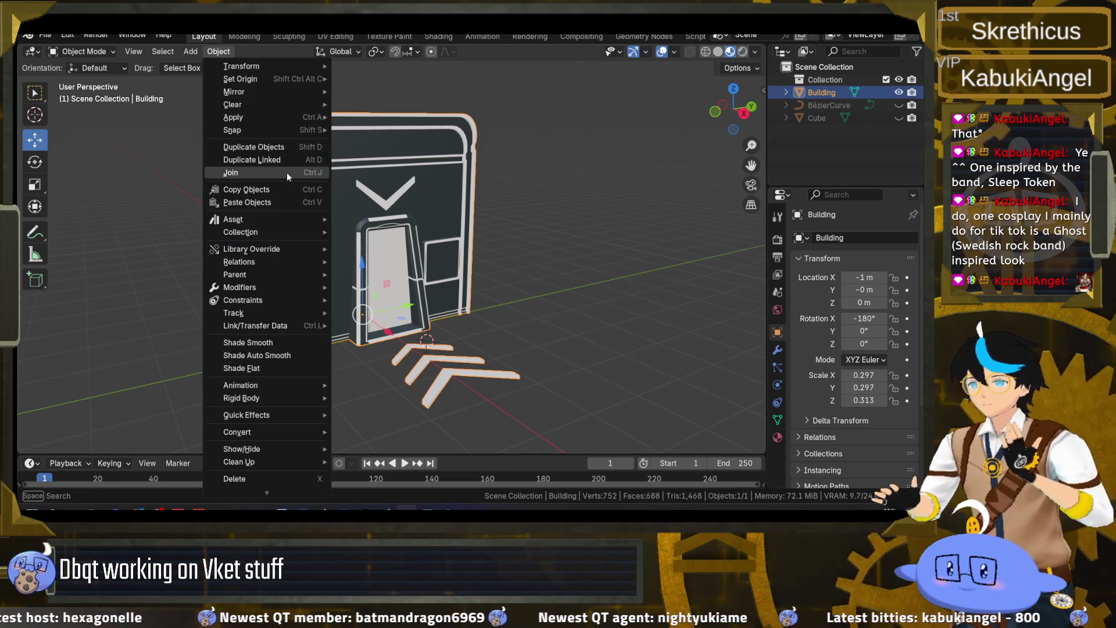
{"action": "mouse_move", "coordinate": [289, 117]}
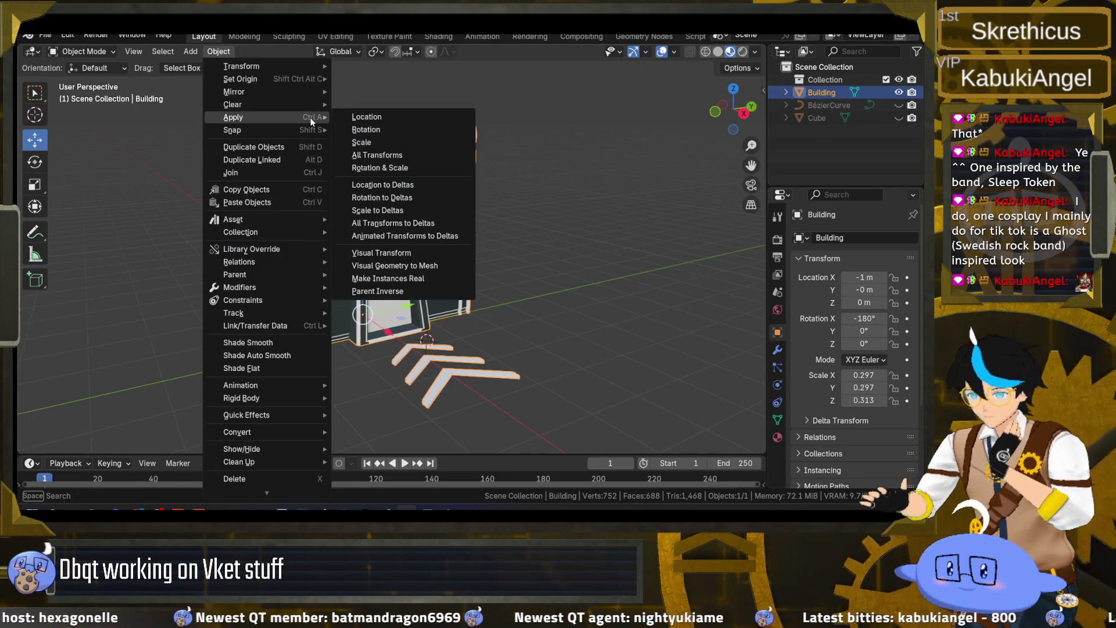
{"action": "left_click", "coordinate": [371, 129]}
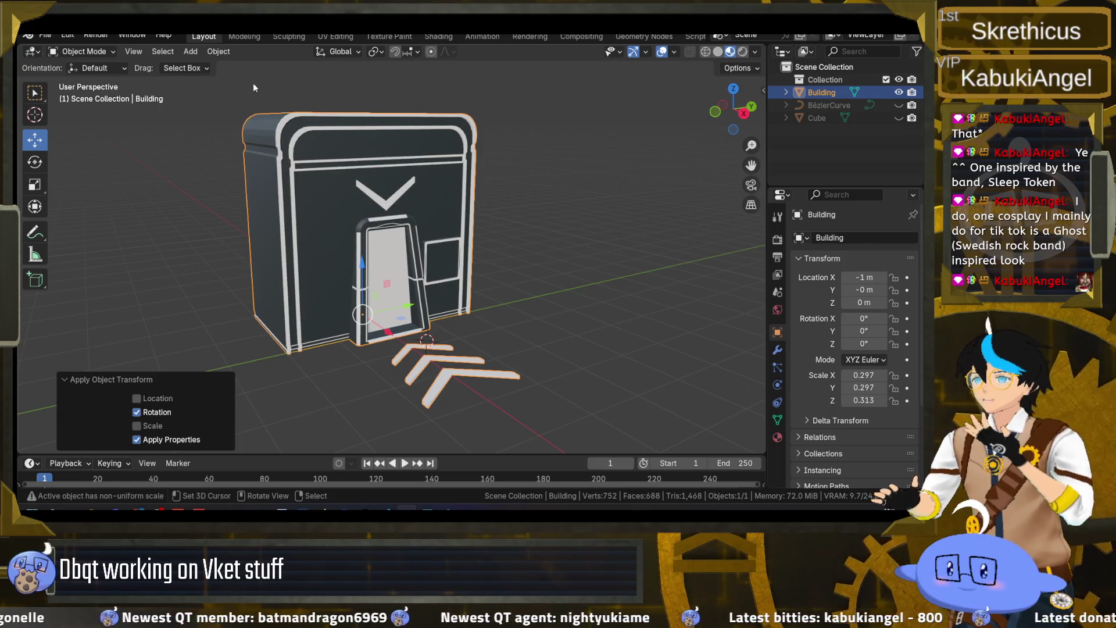
{"action": "left_click", "coordinate": [217, 52]}
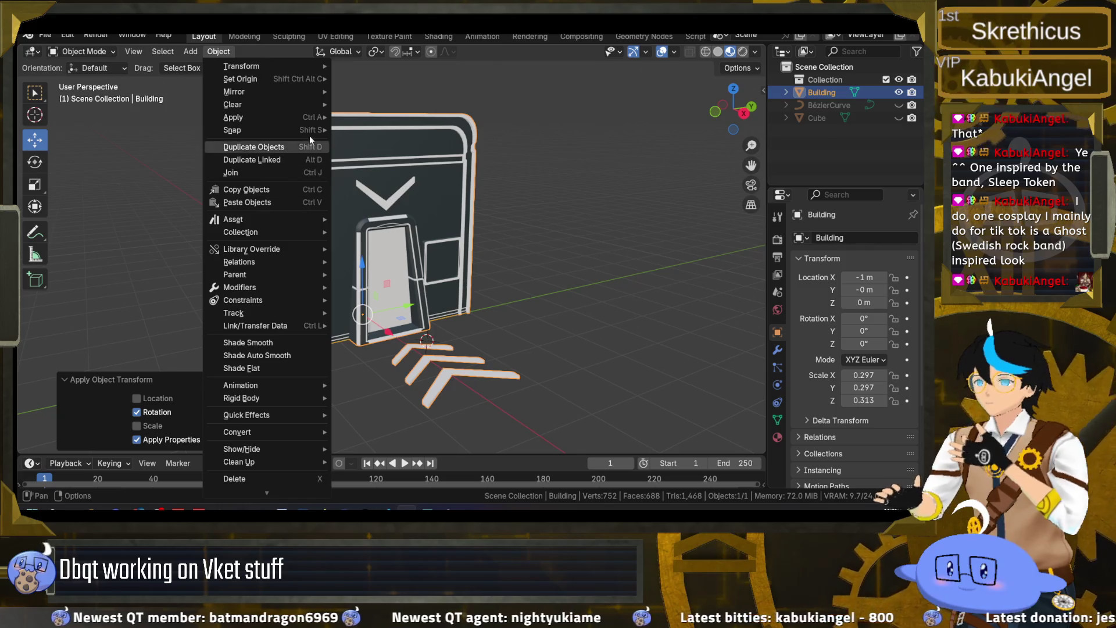
{"action": "mouse_move", "coordinate": [316, 119]}
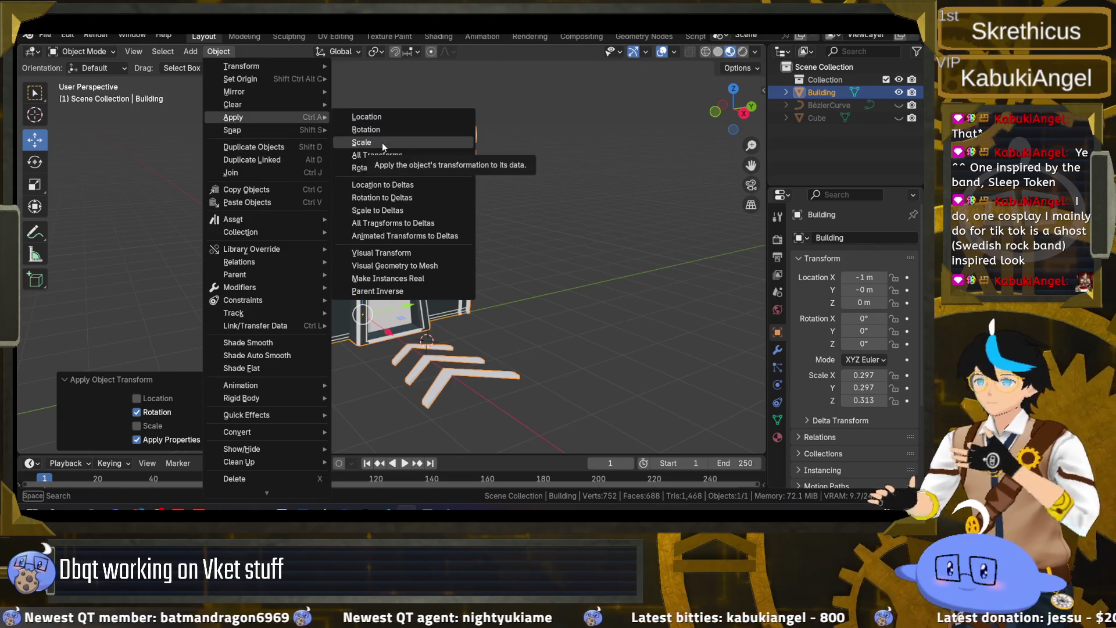
{"action": "left_click", "coordinate": [382, 142]}
{"action": "left_click", "coordinate": [222, 52]}
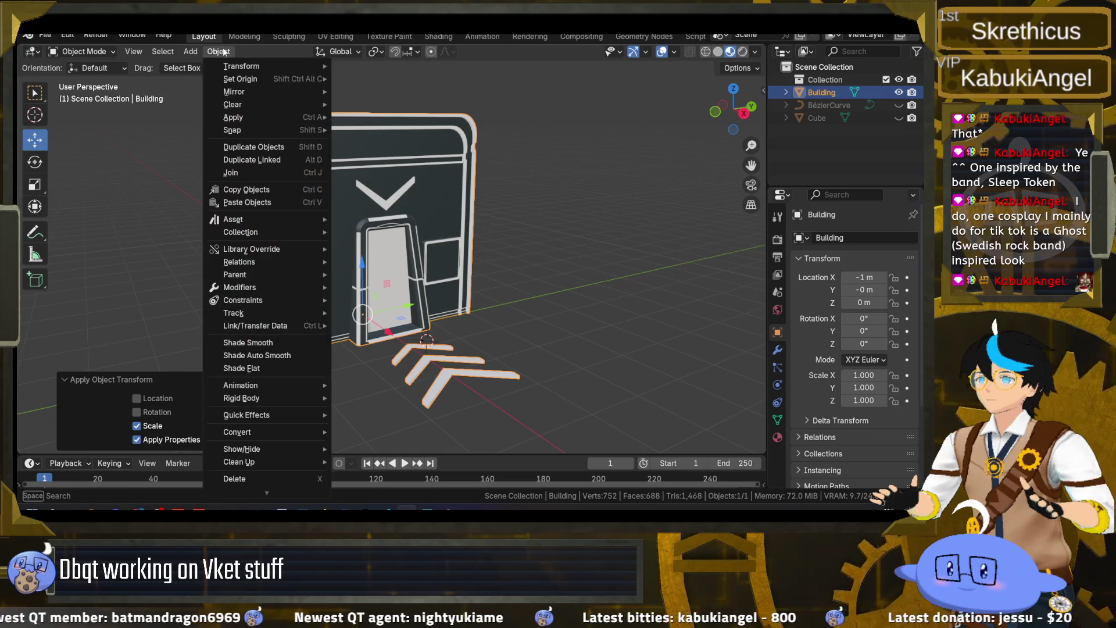
{"action": "mouse_move", "coordinate": [267, 117]}
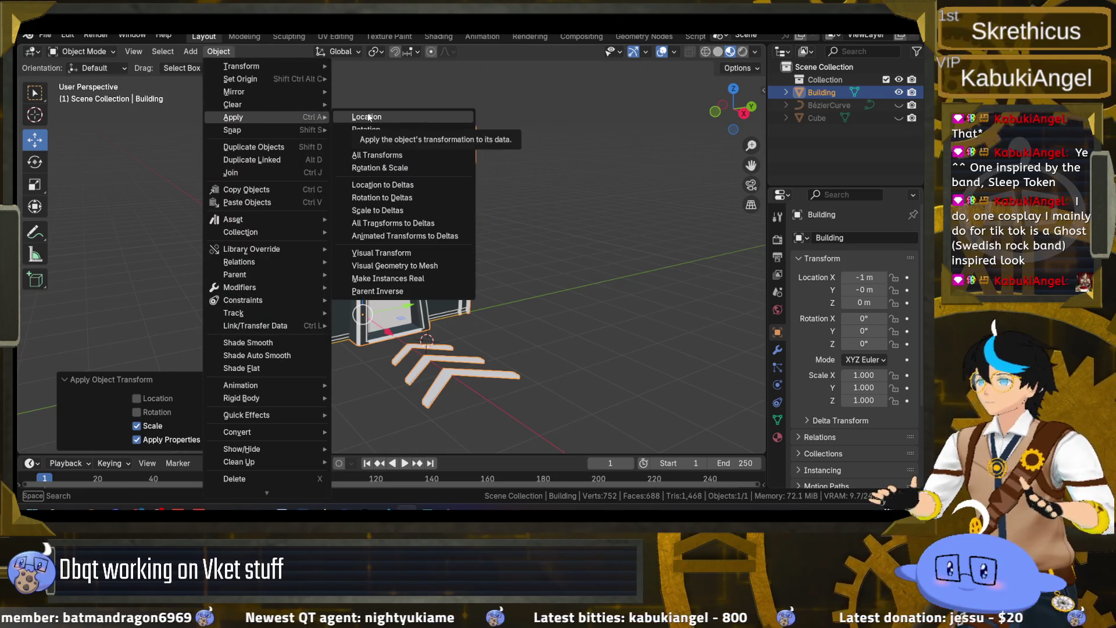
{"action": "left_click", "coordinate": [369, 116]}
- Export the model over portal.fbx and save portal.blend
{"action": "left_click", "coordinate": [45, 35]}
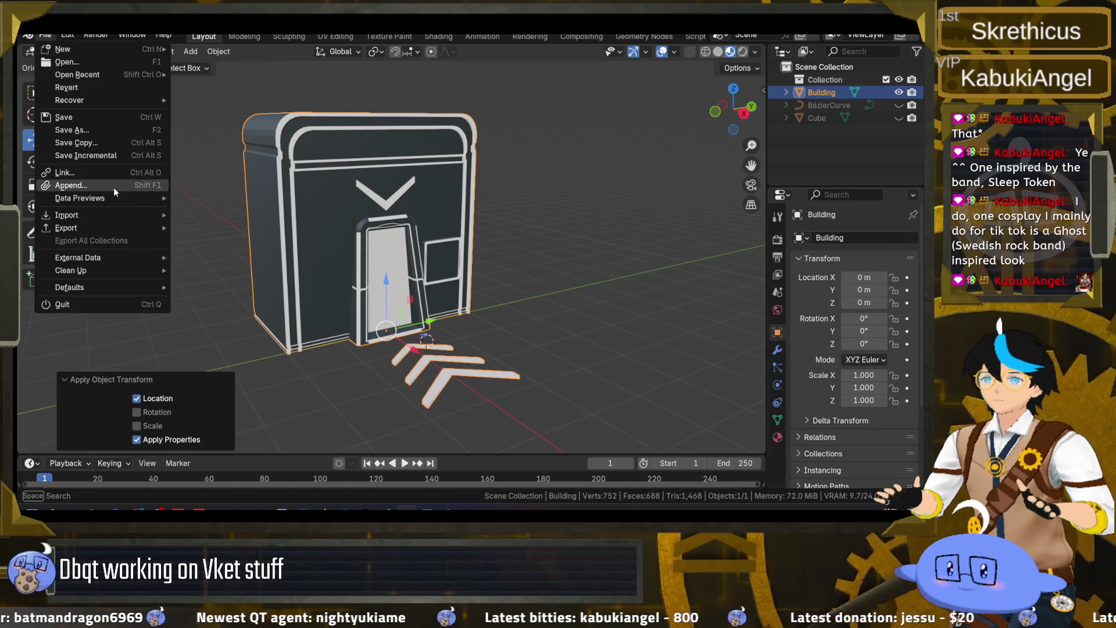
{"action": "mouse_move", "coordinate": [116, 228]}
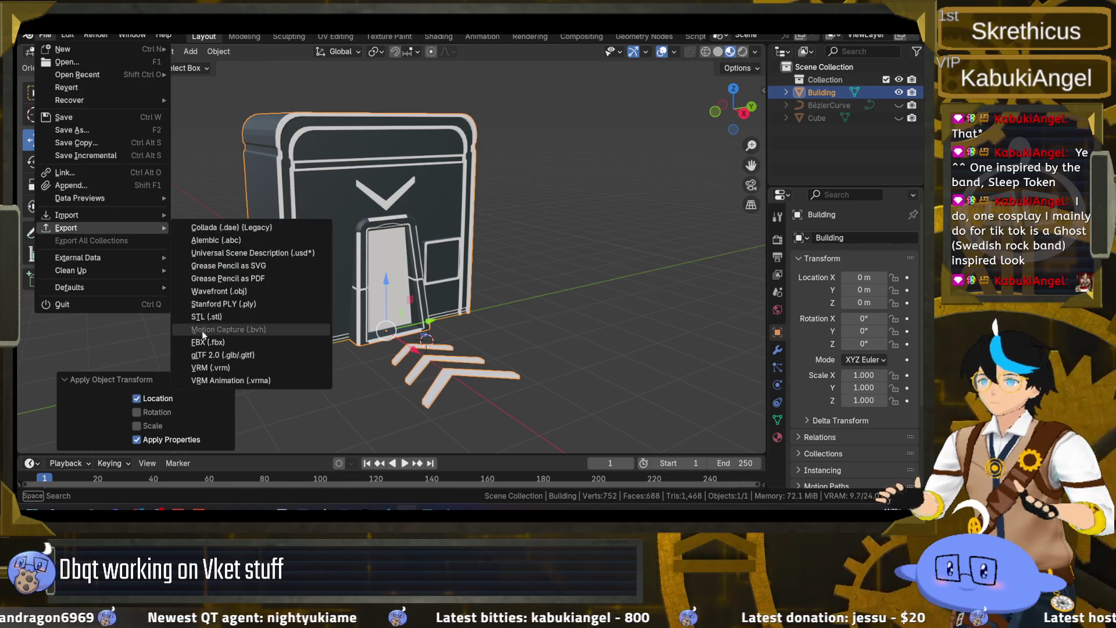
{"action": "left_click", "coordinate": [232, 336]}
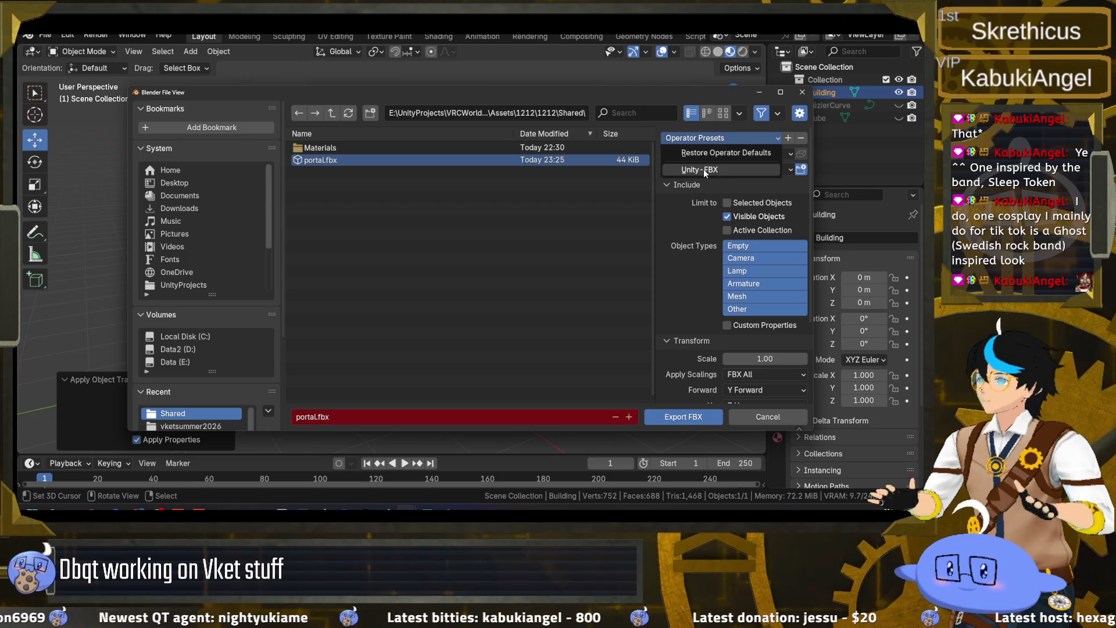
{"action": "left_click", "coordinate": [683, 417]}
{"action": "key", "text": "ctrl+s"}
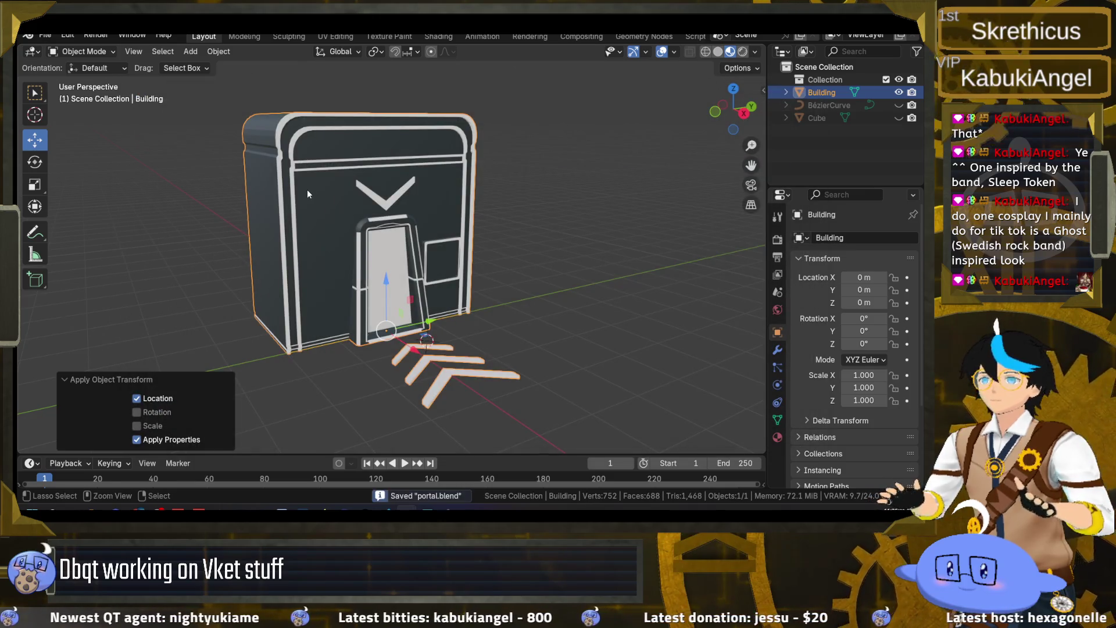
- In Unity, give the Cube and BézierCurve the BaseBooth material
{"action": "mouse_move", "coordinate": [365, 510]}
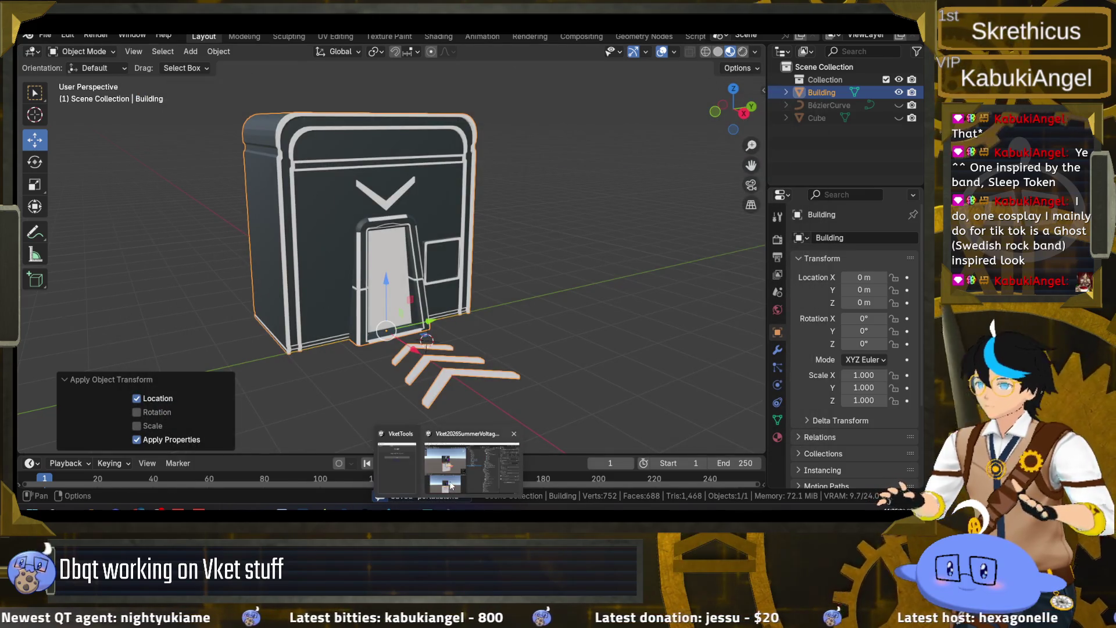
{"action": "left_click", "coordinate": [448, 510]}
{"action": "scroll", "coordinate": [294, 187], "scroll_direction": "up", "scroll_amount": 5}
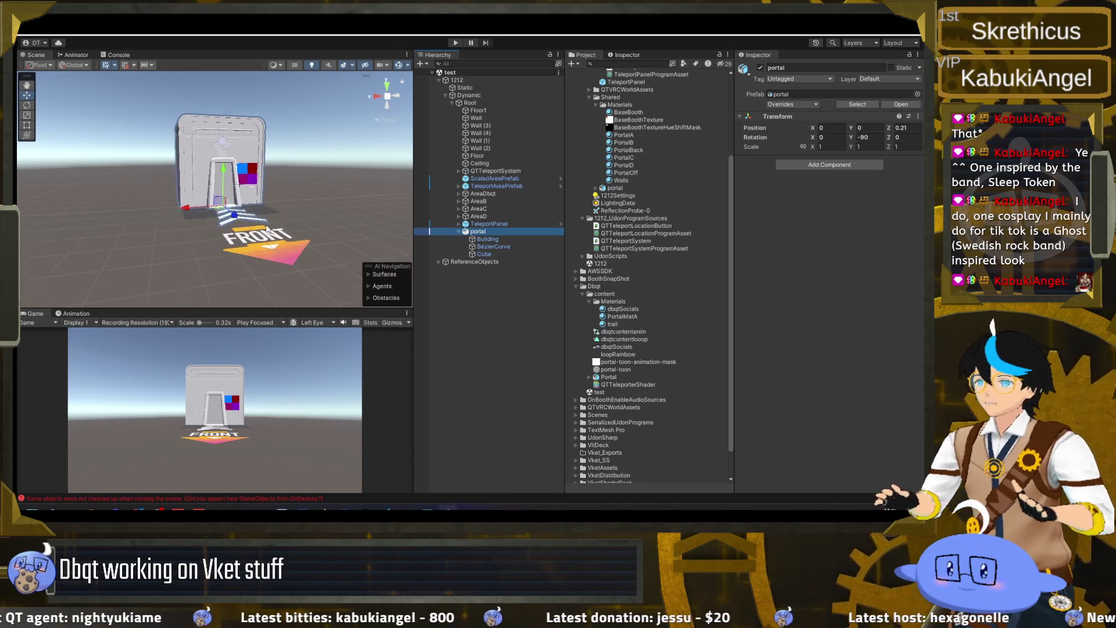
{"action": "left_click", "coordinate": [494, 238]}
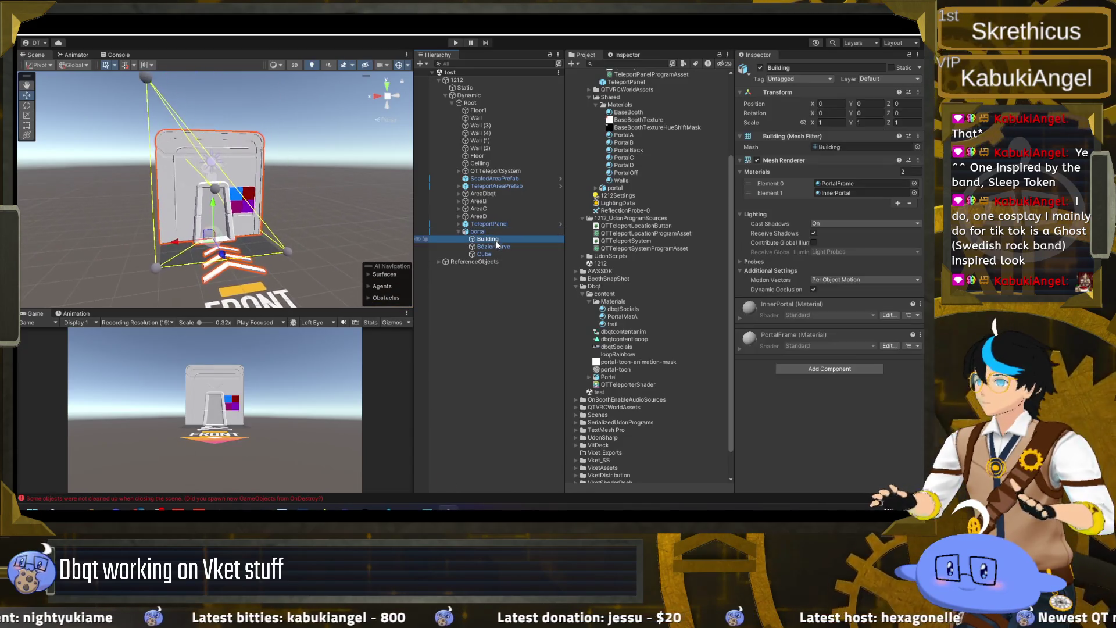
{"action": "left_click", "coordinate": [497, 246]}
{"action": "left_click", "coordinate": [498, 254]}
{"action": "left_click", "coordinate": [500, 246], "text": "ctrl"}
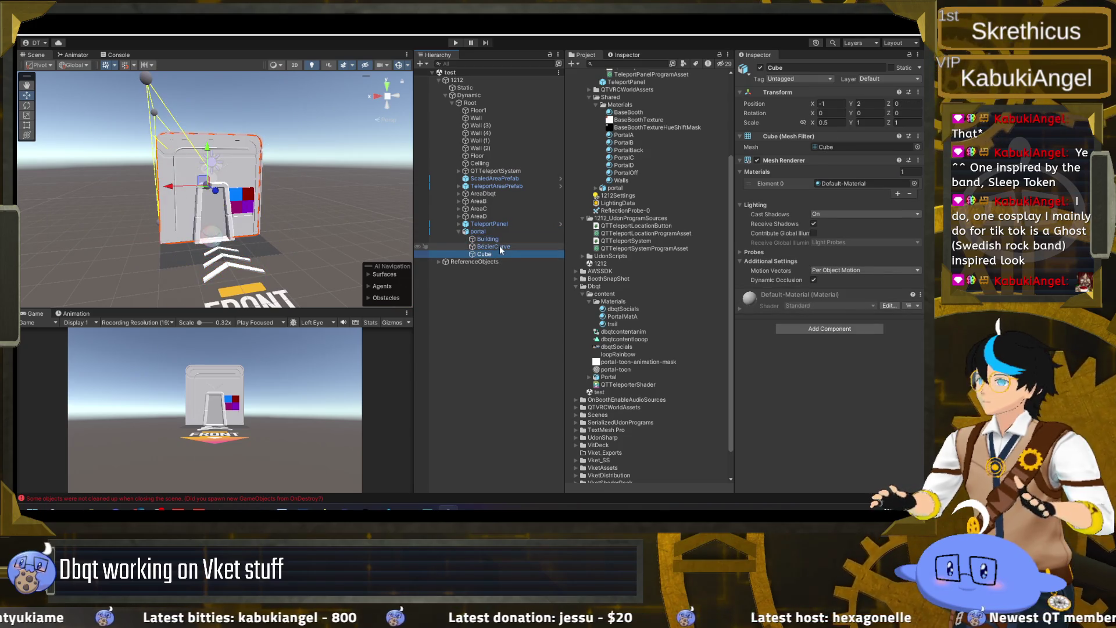
{"action": "left_click_drag", "start_coordinate": [638, 113], "coordinate": [843, 183]}
- Set Building's materials to BaseBooth in Element 0 and PortalOff in Element 1
{"action": "left_click", "coordinate": [517, 240]}
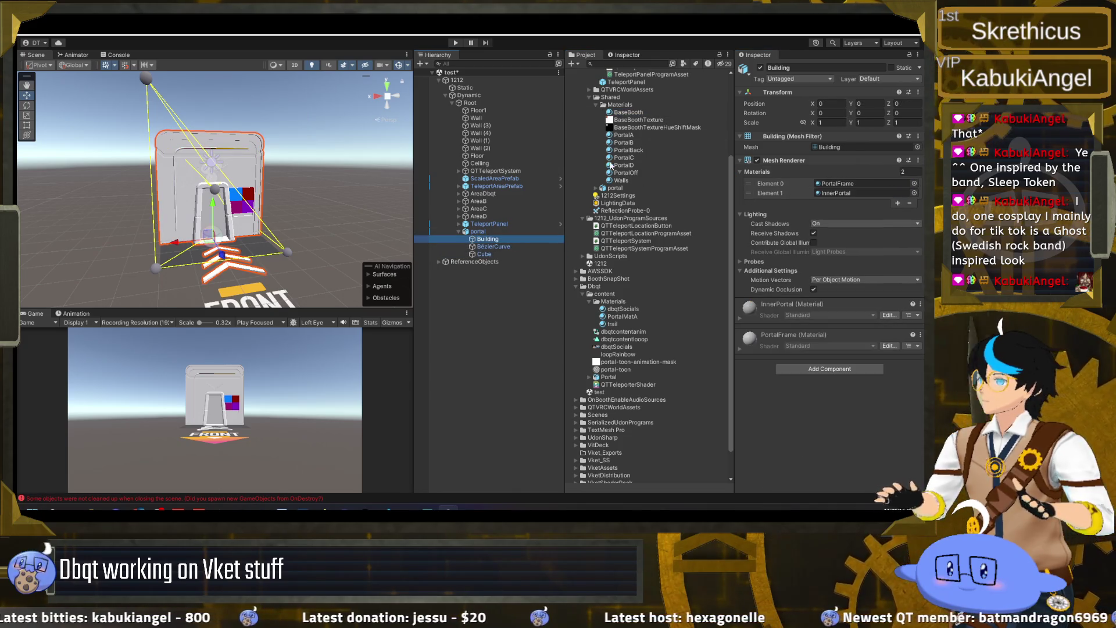
{"action": "mouse_move", "coordinate": [627, 113]}
{"action": "left_mouse_down"}
{"action": "mouse_move", "coordinate": [767, 175]}
{"action": "mouse_move", "coordinate": [831, 184]}
{"action": "left_mouse_up"}
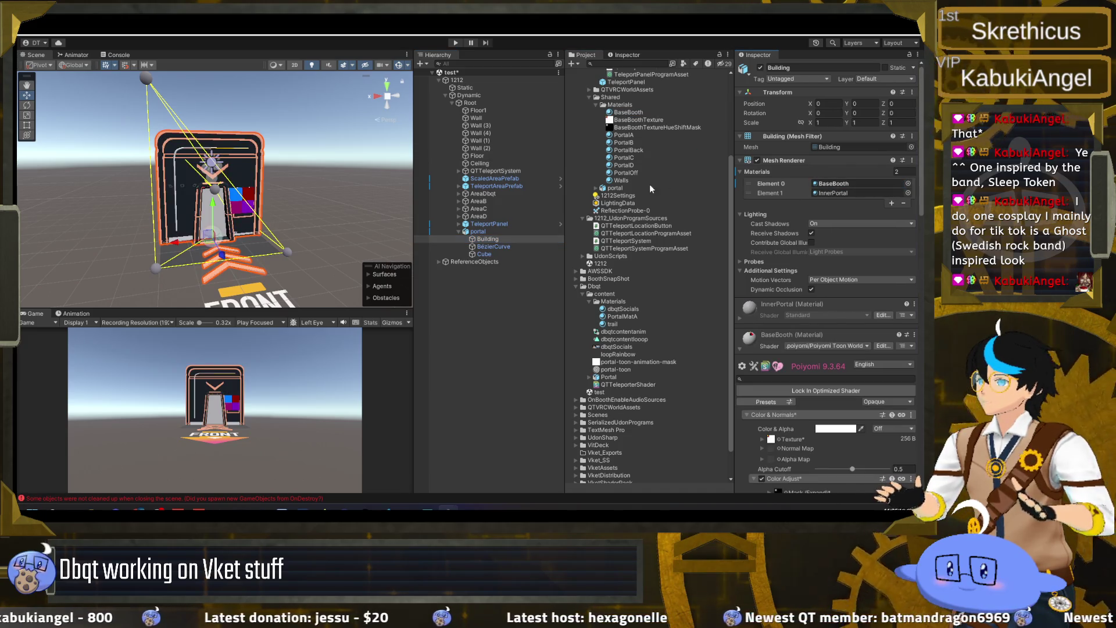
{"action": "left_click_drag", "start_coordinate": [838, 199], "coordinate": [837, 193]}
{"action": "scroll", "coordinate": [291, 225], "scroll_direction": "up", "scroll_amount": 5}
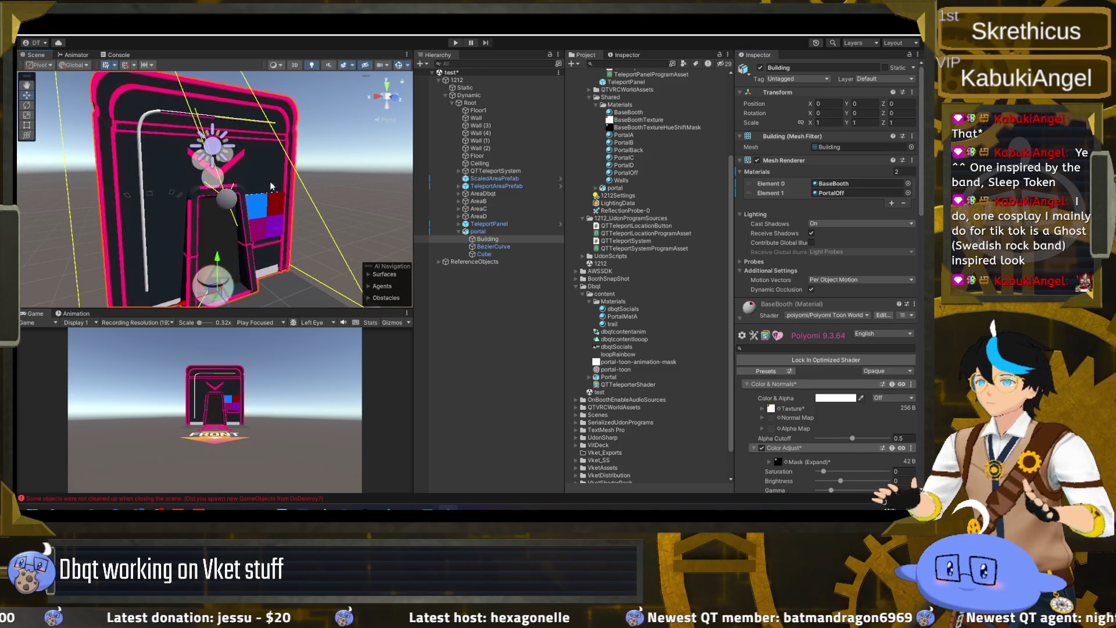
{"action": "key", "text": "alt+Tab"}
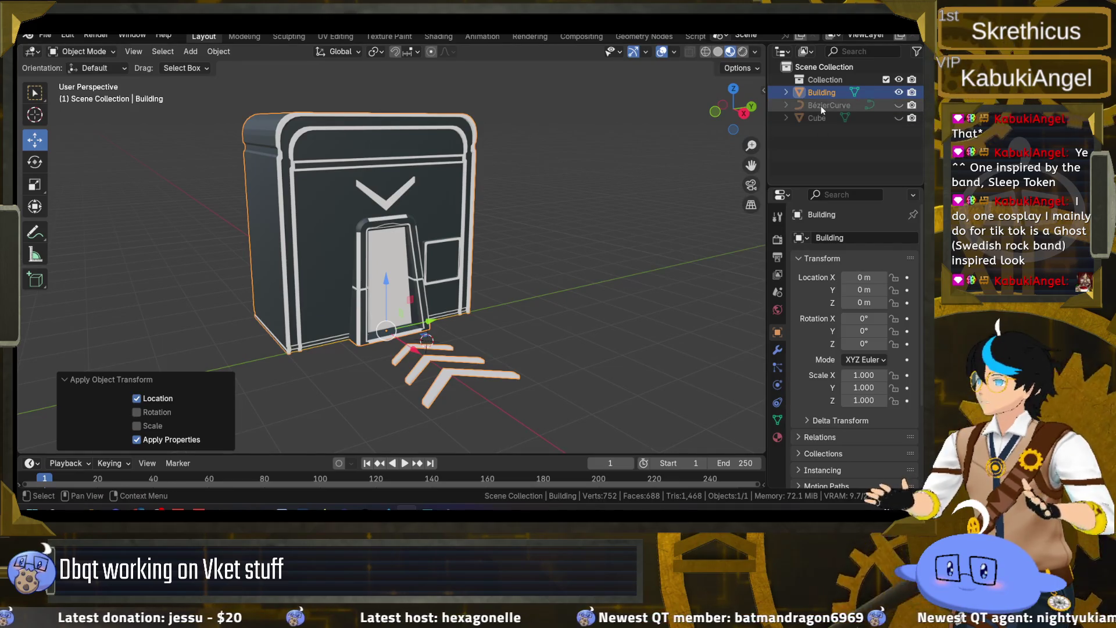
- Delete the Cube and BézierCurve objects and save portal.blend
{"action": "left_click", "coordinate": [821, 105]}
{"action": "left_click", "coordinate": [821, 119]}
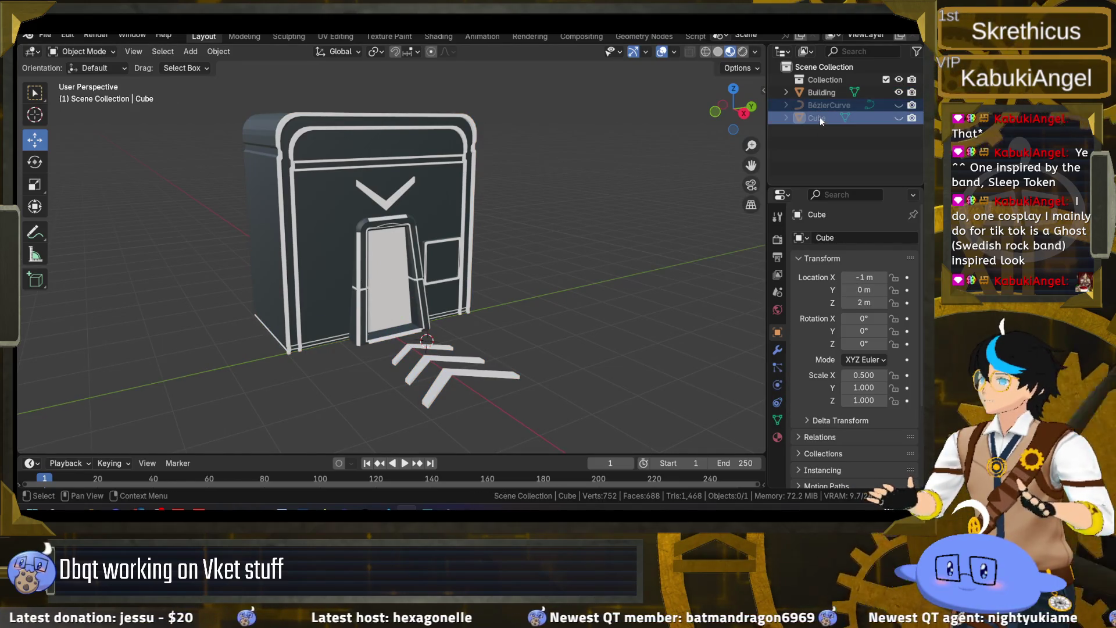
{"action": "right_click", "coordinate": [819, 117]}
{"action": "left_click", "coordinate": [786, 149]}
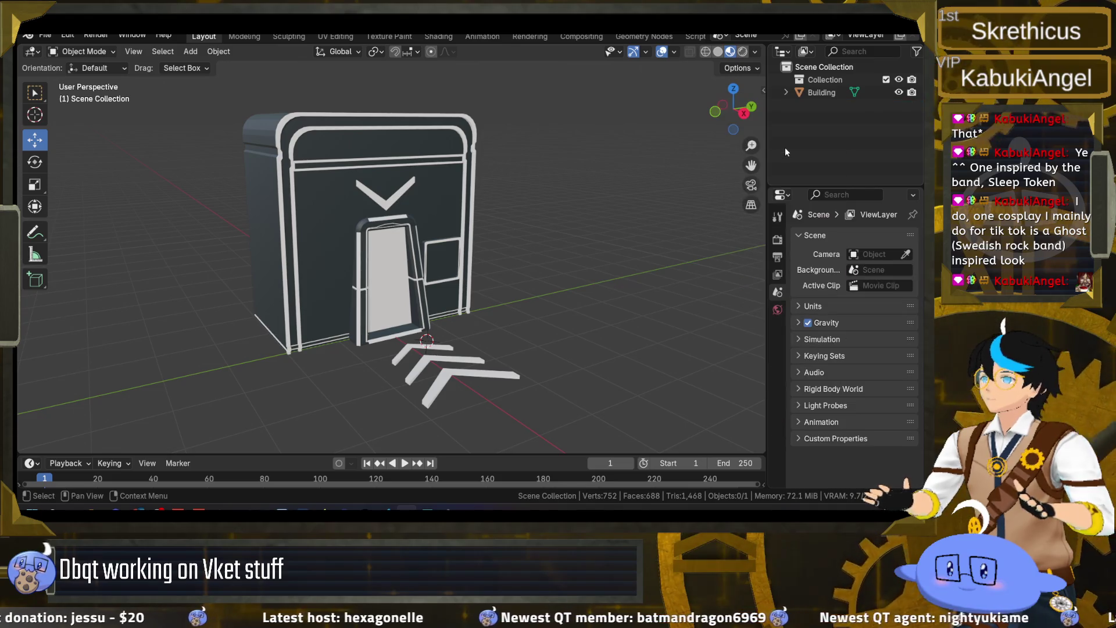
{"action": "key", "text": "ctrl+w"}
- Re-export portal.fbx with the Unity-FBX preset and return to Unity
{"action": "left_click", "coordinate": [45, 36]}
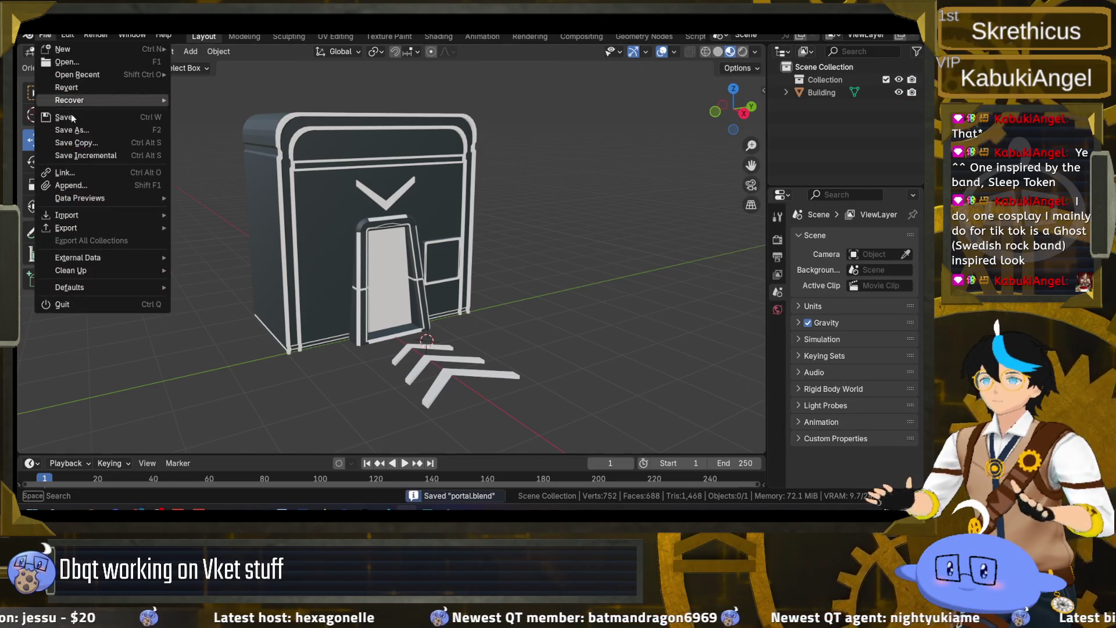
{"action": "mouse_move", "coordinate": [87, 226]}
{"action": "left_click", "coordinate": [235, 342]}
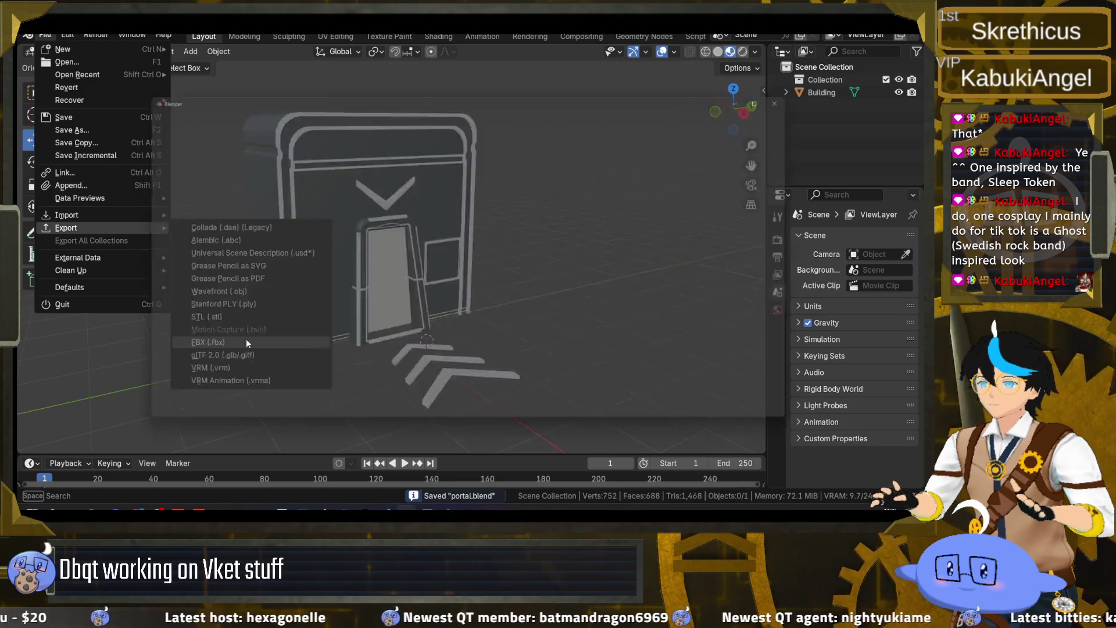
{"action": "left_click", "coordinate": [715, 137]}
{"action": "left_click", "coordinate": [707, 170]}
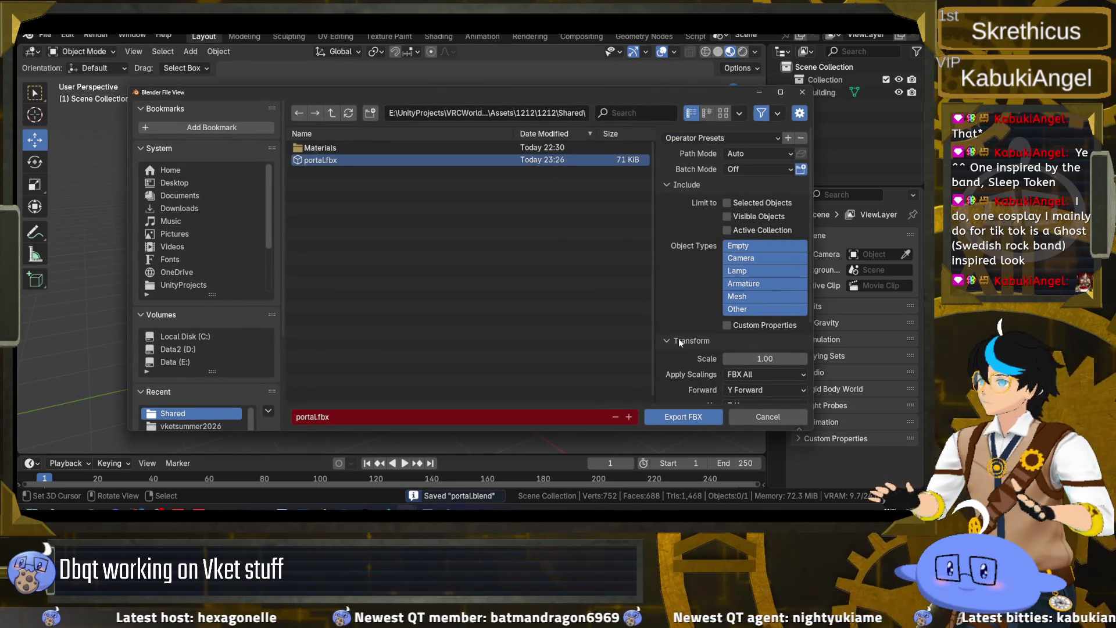
{"action": "left_click", "coordinate": [692, 417]}
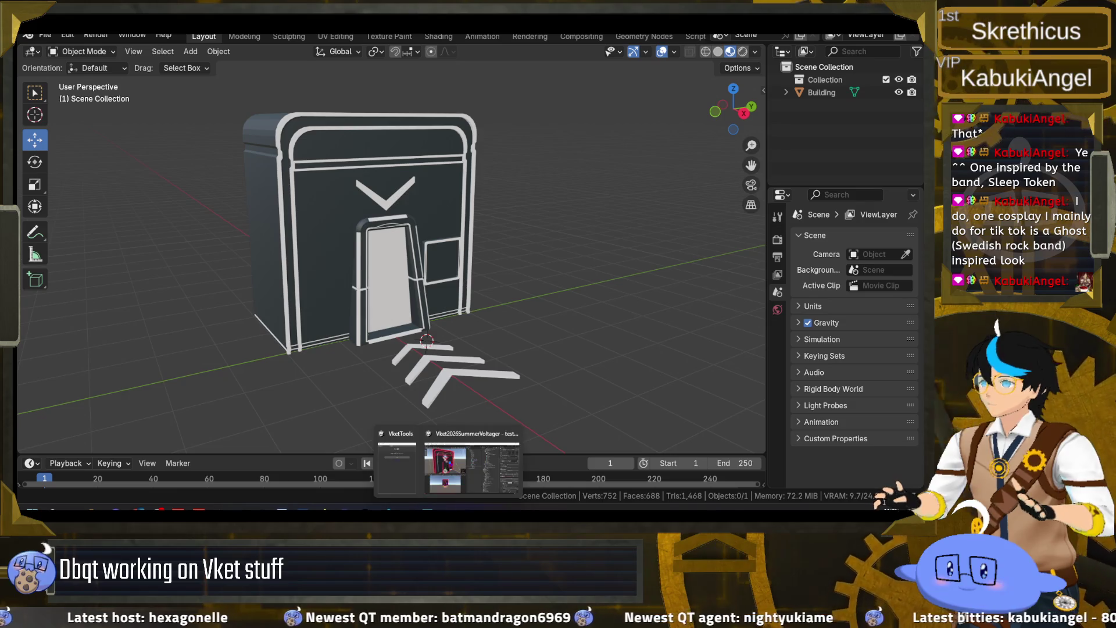
{"action": "left_click", "coordinate": [472, 465]}
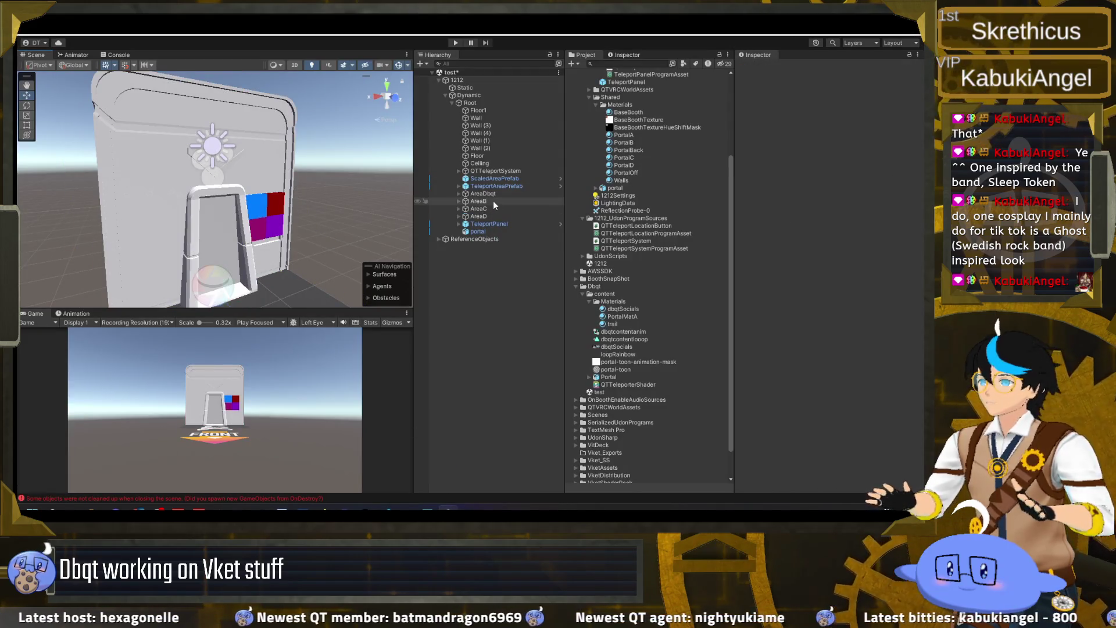
- Remap portal.fbx materials so PortalFrame uses BaseBooth and InnerPortal uses PortalOff, then apply
{"action": "left_click", "coordinate": [615, 188]}
{"action": "left_click", "coordinate": [860, 94]}
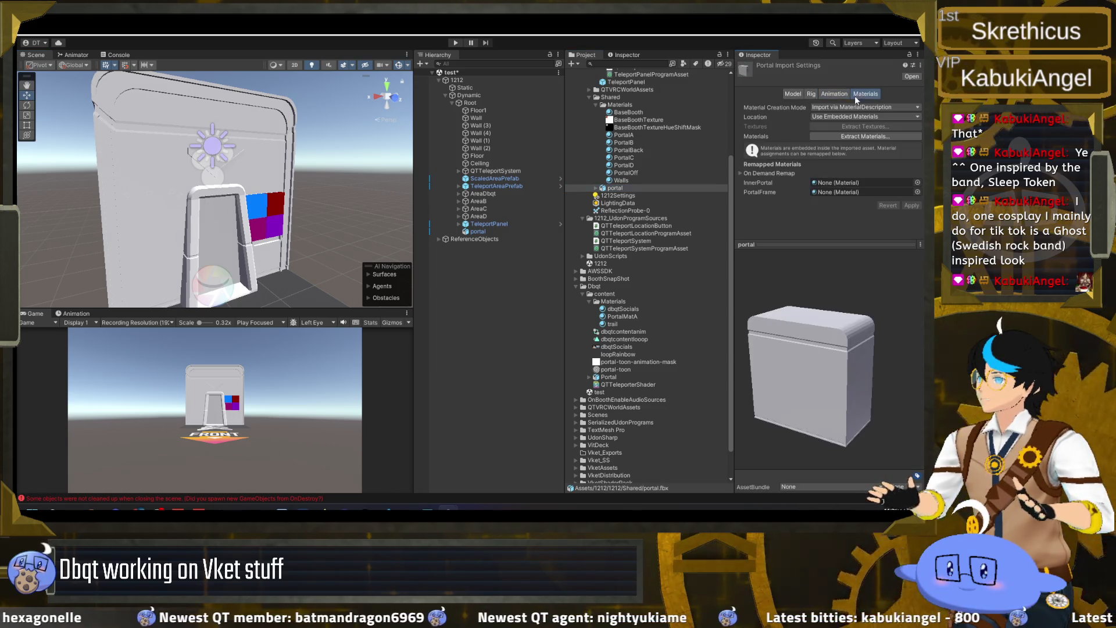
{"action": "mouse_move", "coordinate": [633, 116]}
{"action": "left_mouse_down"}
{"action": "mouse_move", "coordinate": [803, 180]}
{"action": "mouse_move", "coordinate": [846, 182]}
{"action": "left_mouse_up"}
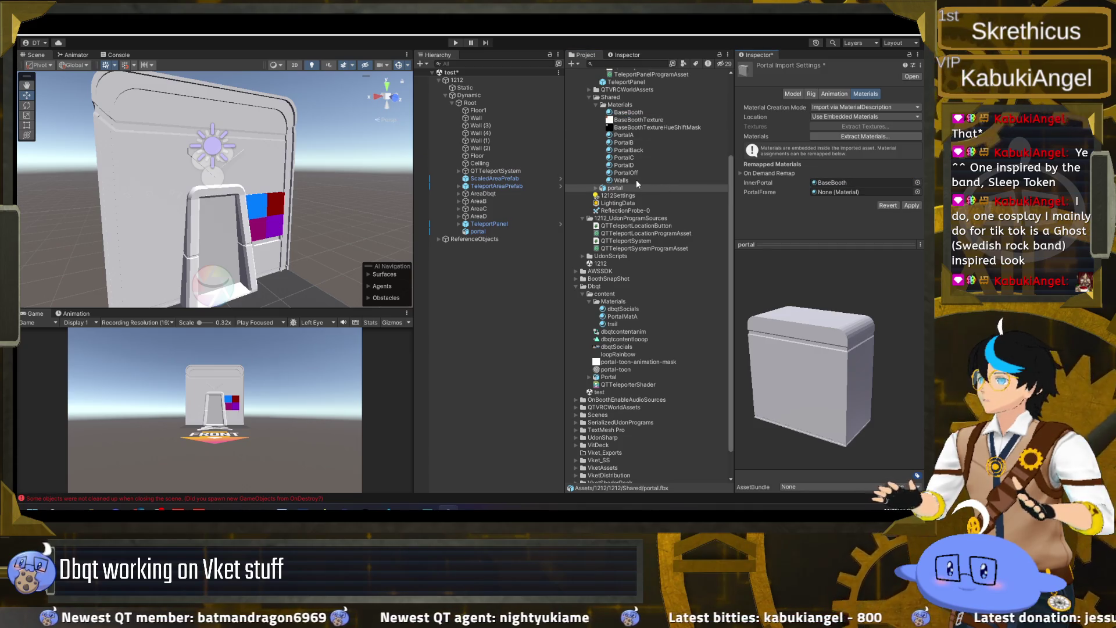
{"action": "left_click_drag", "start_coordinate": [629, 172], "coordinate": [857, 192]}
{"action": "left_click", "coordinate": [844, 183]}
{"action": "left_click_drag", "start_coordinate": [627, 112], "coordinate": [854, 193]}
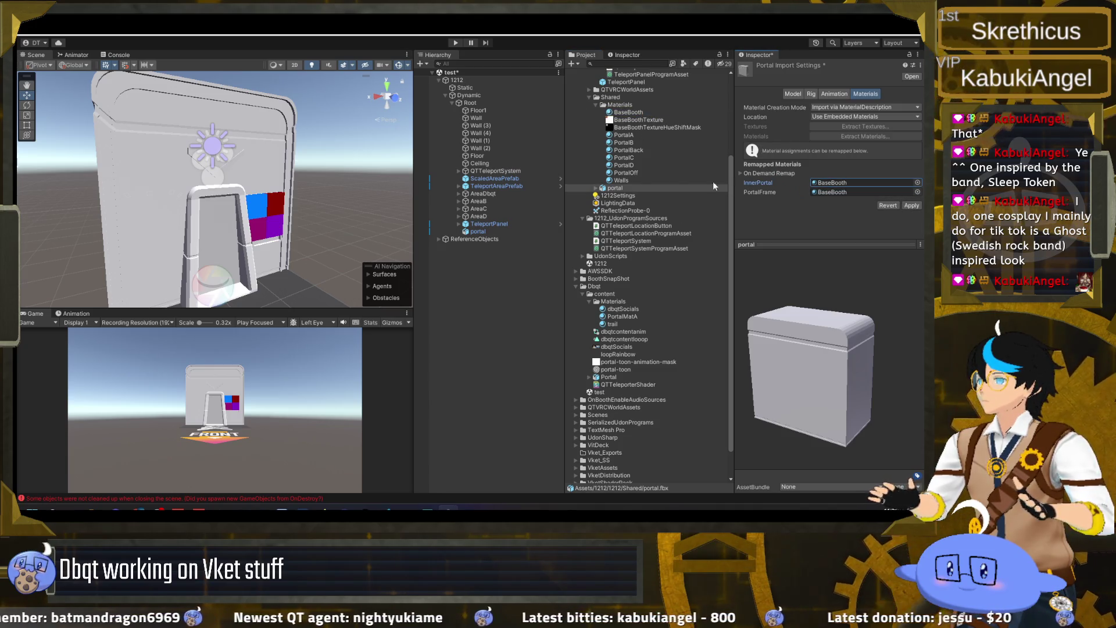
{"action": "left_click_drag", "start_coordinate": [629, 173], "coordinate": [855, 183]}
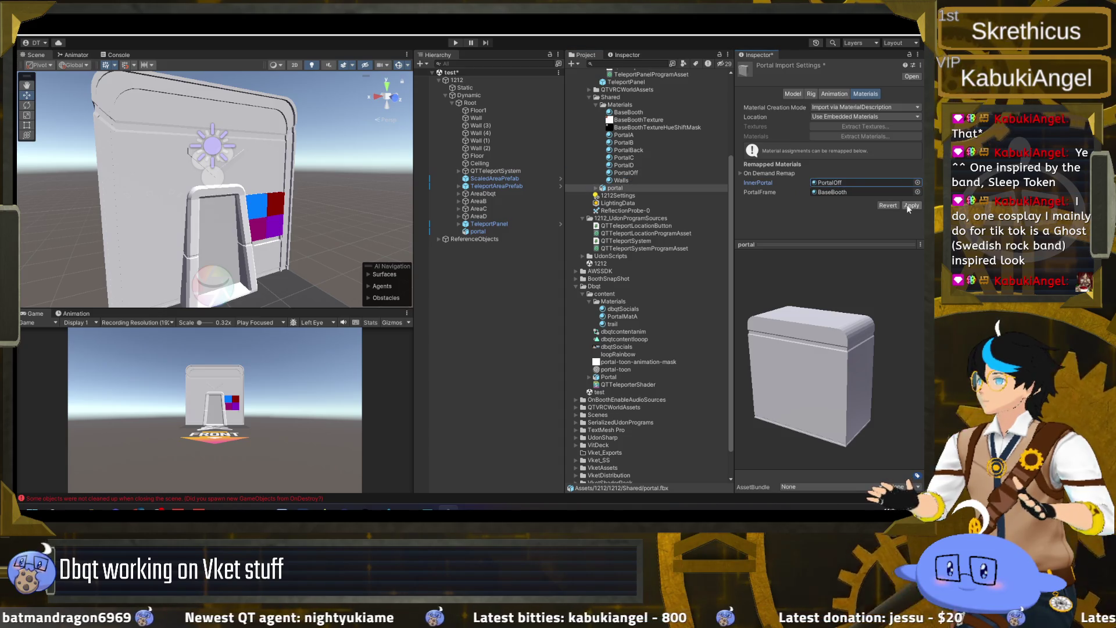
{"action": "left_click", "coordinate": [909, 204]}
{"action": "mouse_move", "coordinate": [292, 214]}
{"action": "left_mouse_down"}
{"action": "mouse_move", "coordinate": [171, 221]}
{"action": "mouse_move", "coordinate": [436, 237]}
{"action": "mouse_move", "coordinate": [231, 302]}
{"action": "left_mouse_up"}
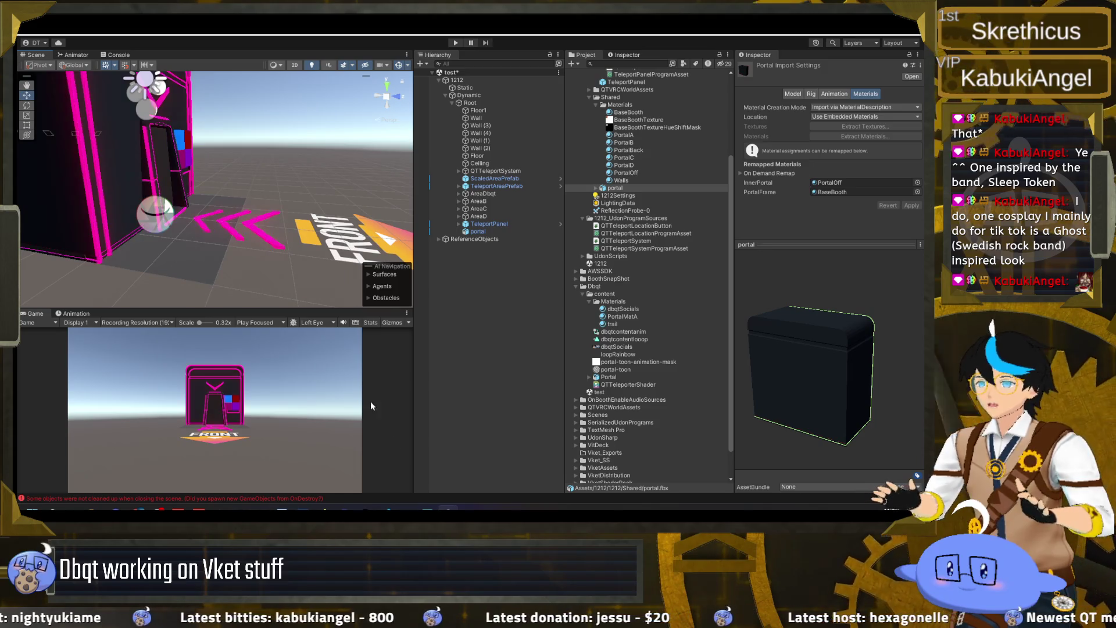
{"action": "mouse_move", "coordinate": [407, 509]}
{"action": "left_click", "coordinate": [407, 465]}
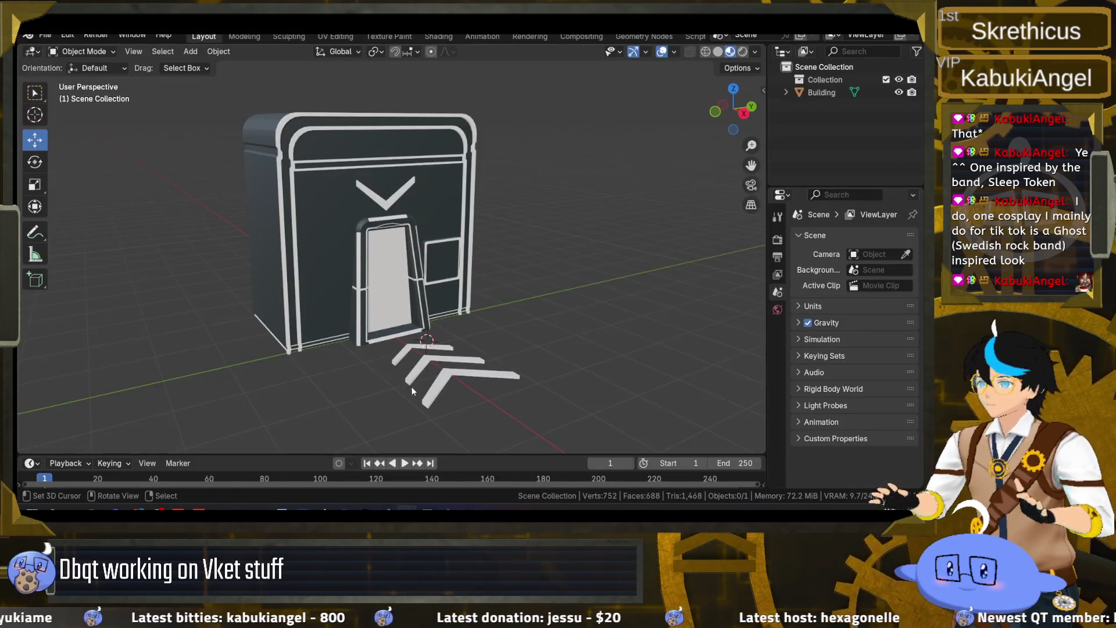
- In the Building mesh's Edit Mode, move the first floor arrow left and down
{"action": "mouse_move", "coordinate": [442, 419]}
{"action": "left_mouse_down"}
{"action": "mouse_move", "coordinate": [483, 392]}
{"action": "mouse_move", "coordinate": [504, 342]}
{"action": "left_mouse_up"}
{"action": "left_click", "coordinate": [504, 342]}
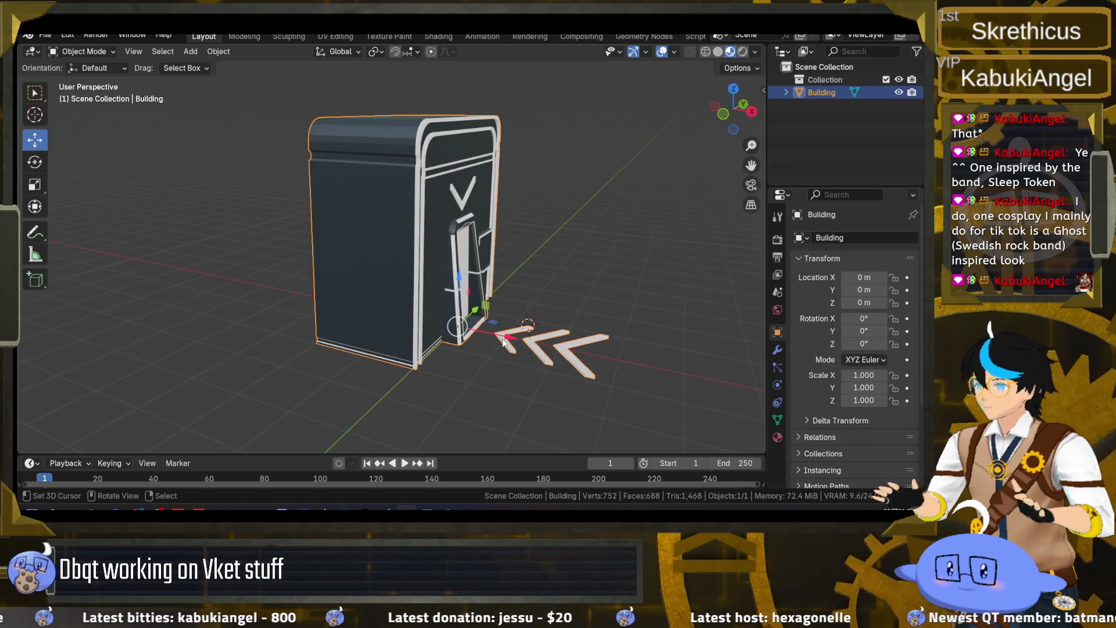
{"action": "key", "text": "Tab"}
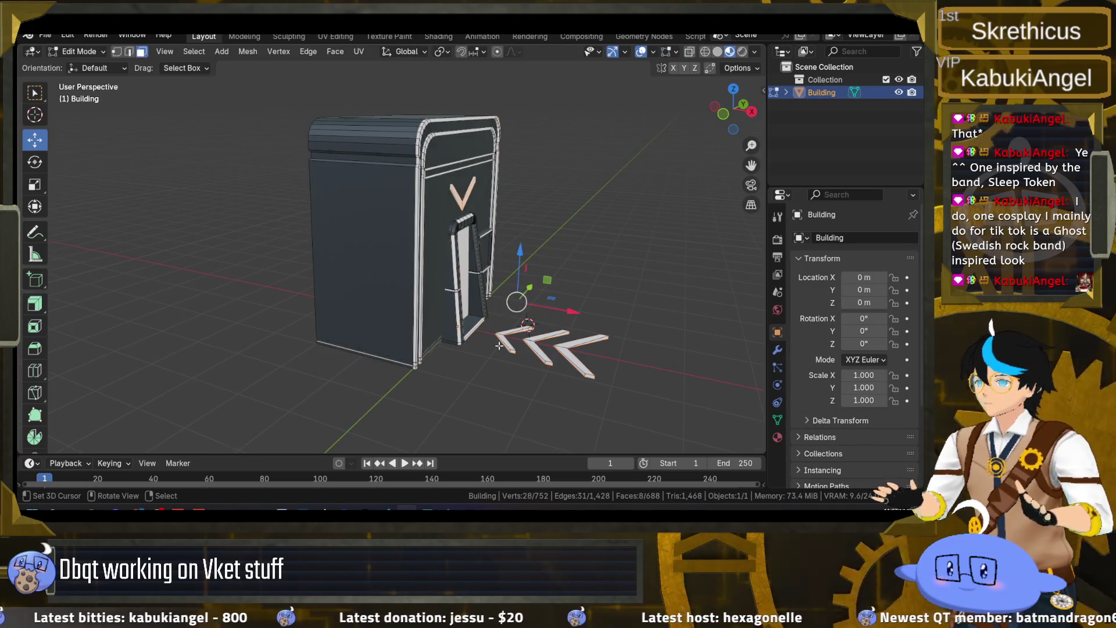
{"action": "key", "text": "KP_Decimal"}
{"action": "scroll", "coordinate": [447, 308], "scroll_direction": "up", "scroll_amount": 4}
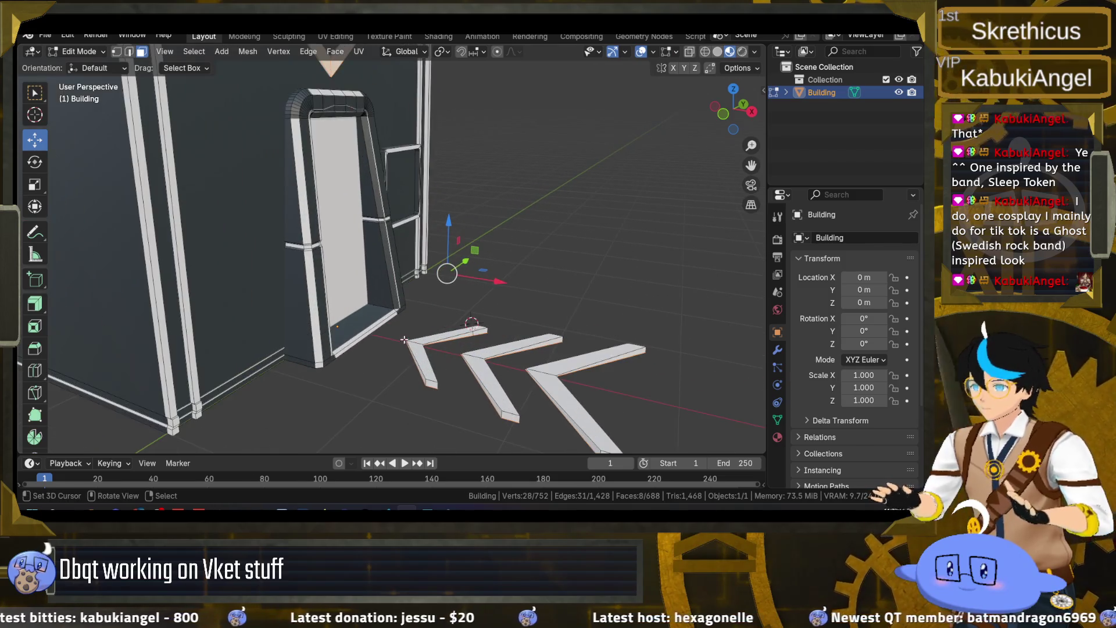
{"action": "key", "text": "l"}
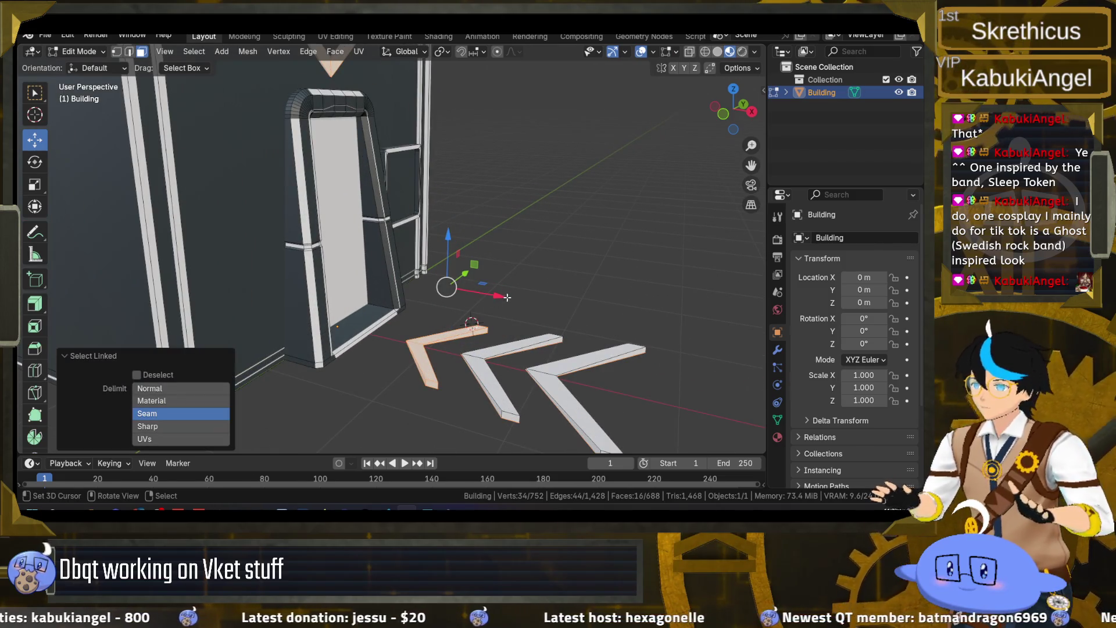
{"action": "left_click", "coordinate": [422, 352]}
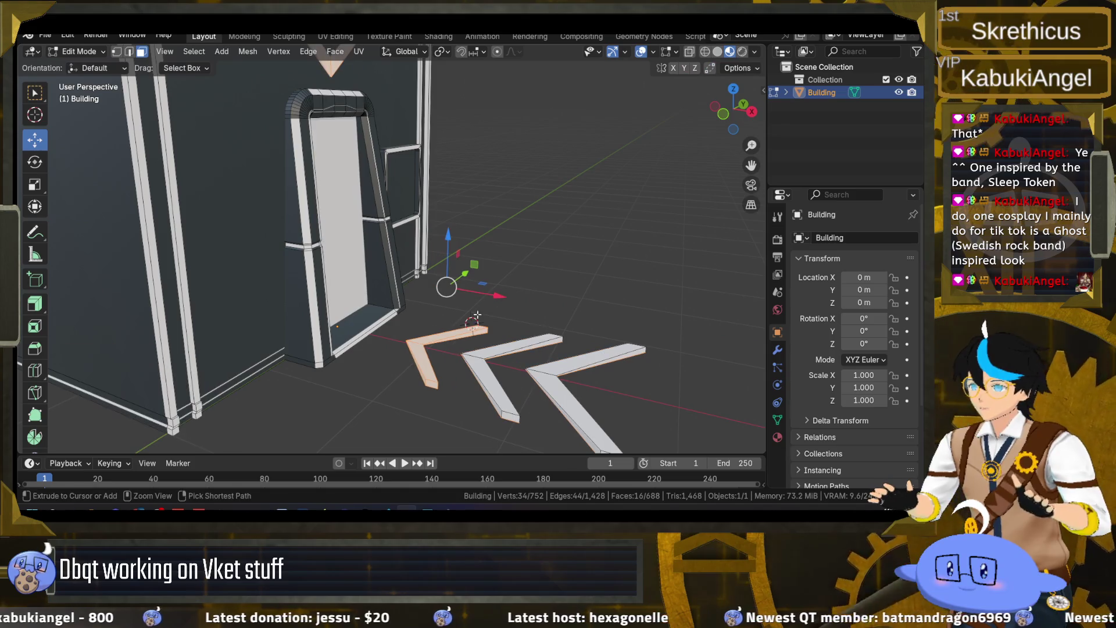
{"action": "left_click", "coordinate": [415, 348]}
{"action": "key", "text": "l"}
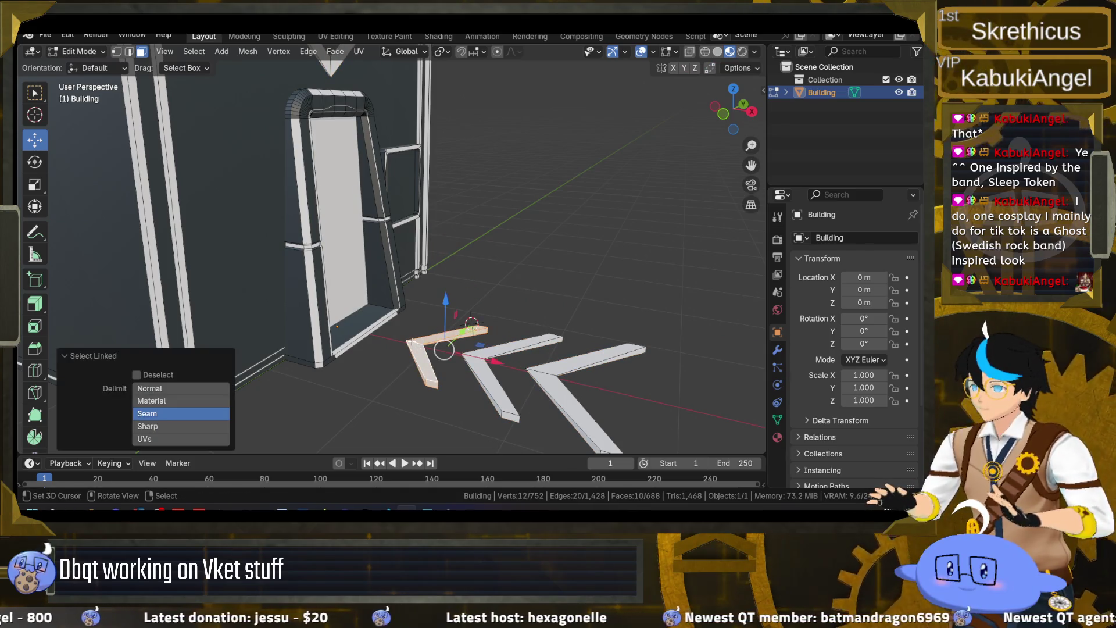
{"action": "key", "text": "g"}
{"action": "left_click", "coordinate": [494, 363]}
- Move the second floor arrow along the X axis
{"action": "left_click", "coordinate": [478, 356]}
{"action": "key", "text": "l"}
{"action": "key", "text": "g"}
{"action": "key", "text": "x"}
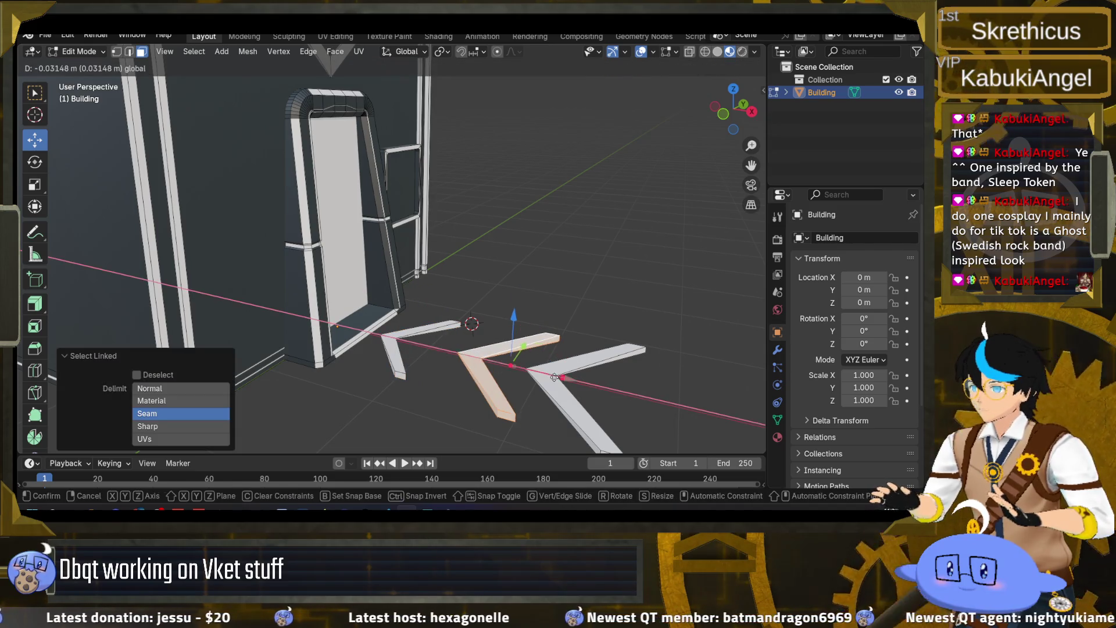
{"action": "left_click", "coordinate": [509, 373]}
- Delete the third arrow's faces and save portal.blend
{"action": "key", "text": "l"}
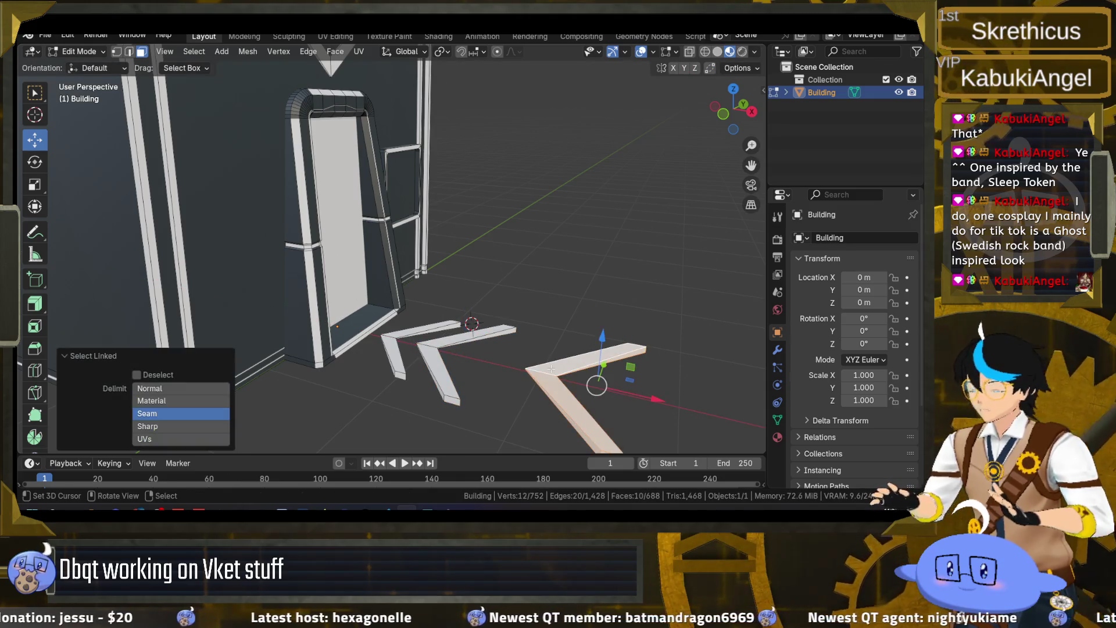
{"action": "key", "text": "x"}
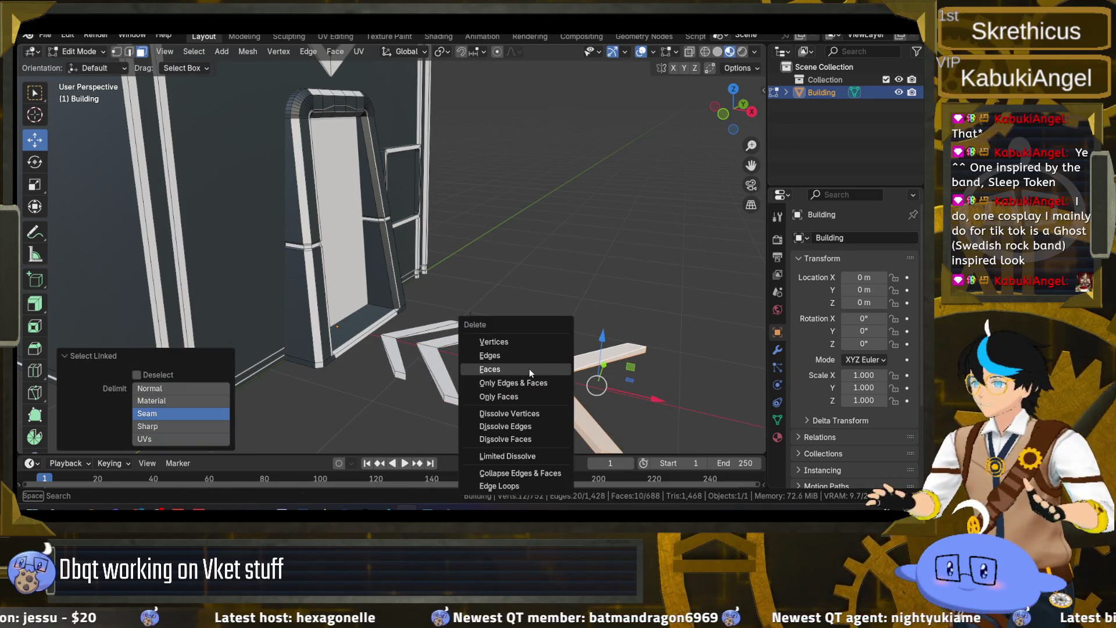
{"action": "left_click", "coordinate": [529, 368]}
{"action": "scroll", "coordinate": [529, 368], "scroll_direction": "down", "scroll_amount": 4}
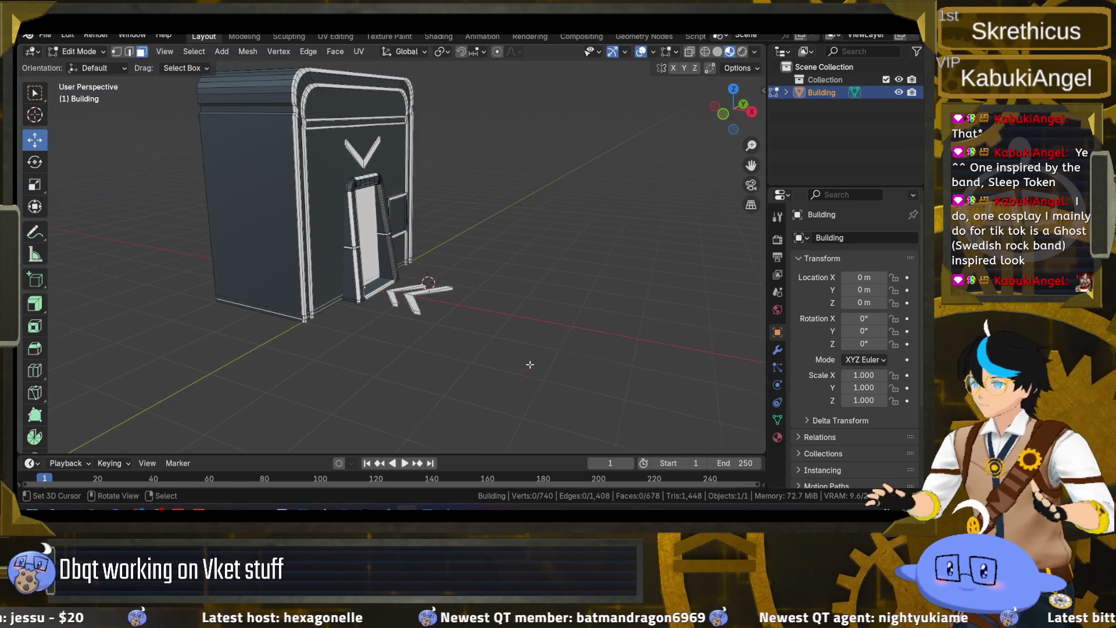
{"action": "key", "text": "ctrl+s"}
- Stretch the front arrow about 1.55 times along Y and save portal.blend again
{"action": "mouse_move", "coordinate": [449, 301]}
{"action": "left_mouse_down"}
{"action": "mouse_move", "coordinate": [364, 336]}
{"action": "mouse_move", "coordinate": [369, 324]}
{"action": "mouse_move", "coordinate": [261, 240]}
{"action": "left_mouse_up"}
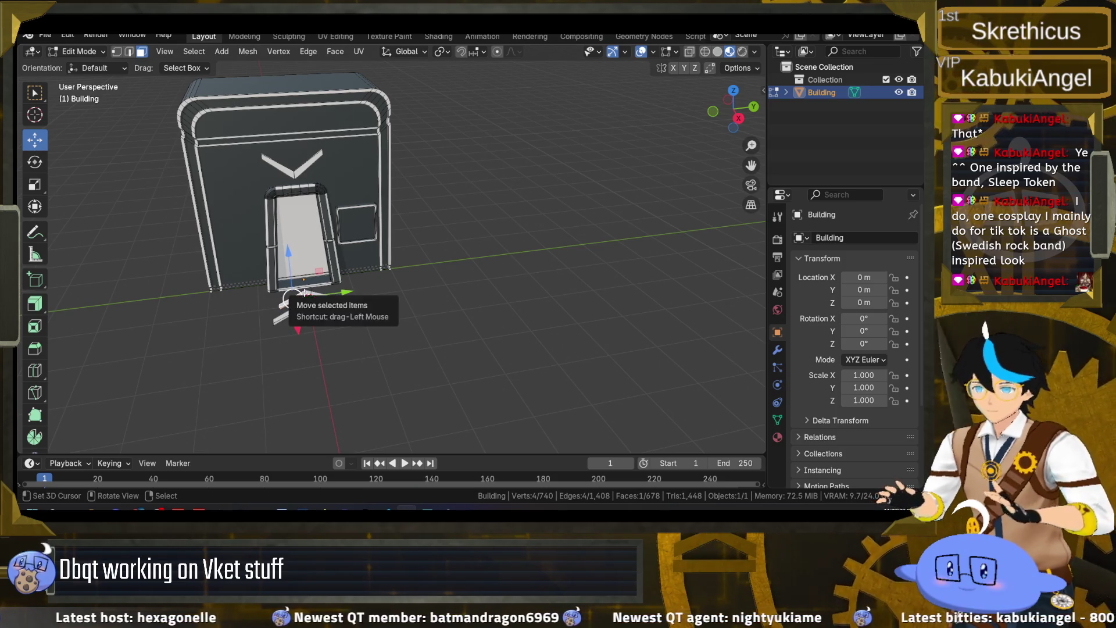
{"action": "key", "text": "ctrl+l"}
{"action": "key", "text": "s"}
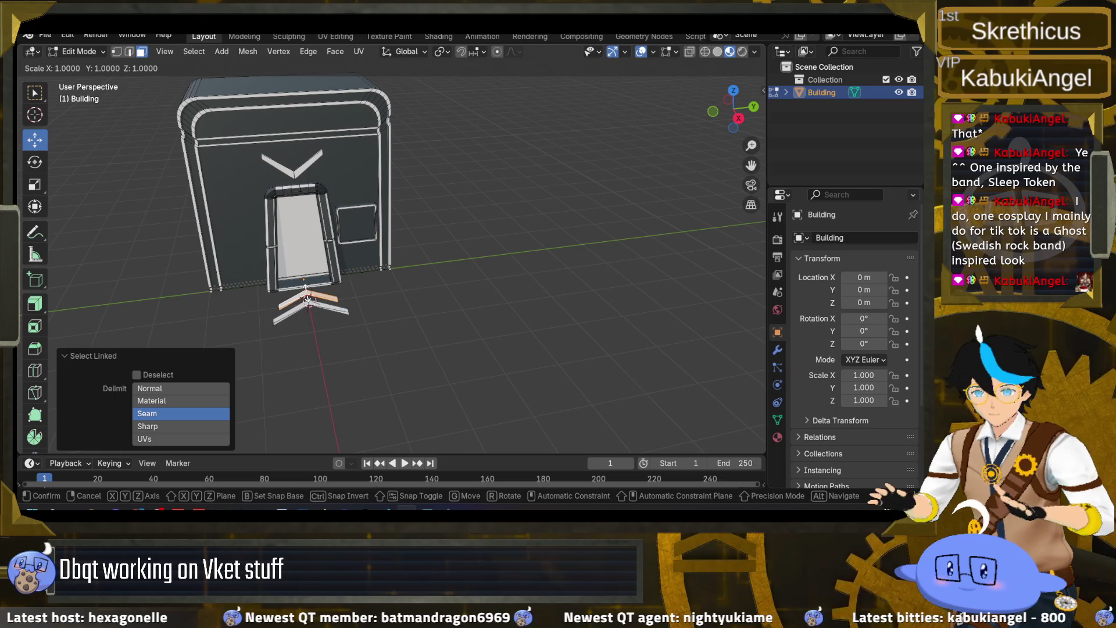
{"action": "key", "text": "y"}
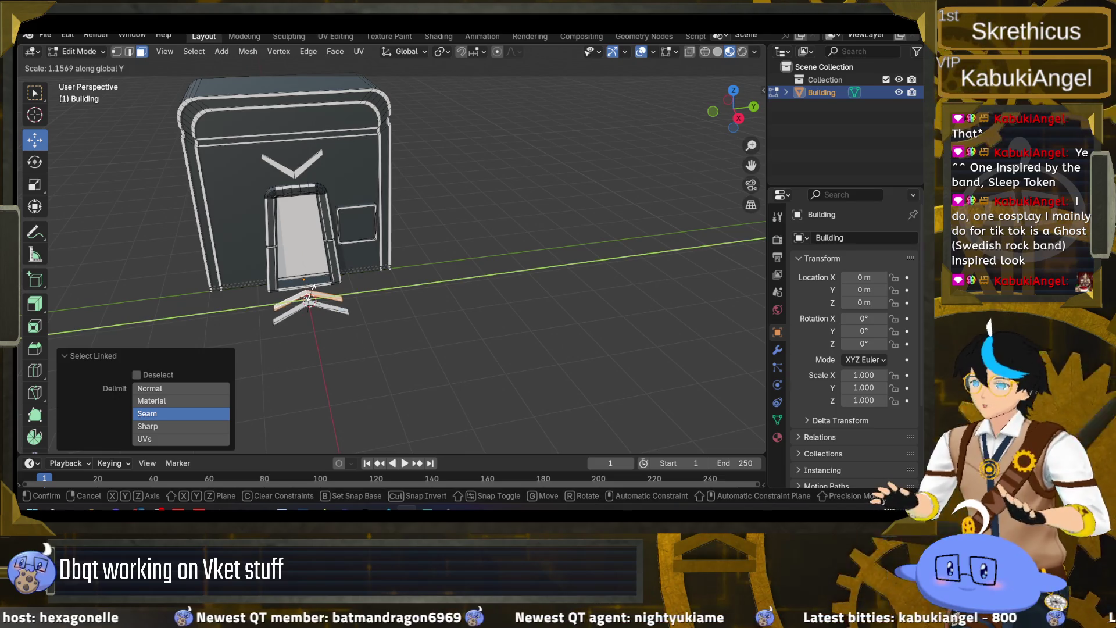
{"action": "left_click", "coordinate": [312, 292]}
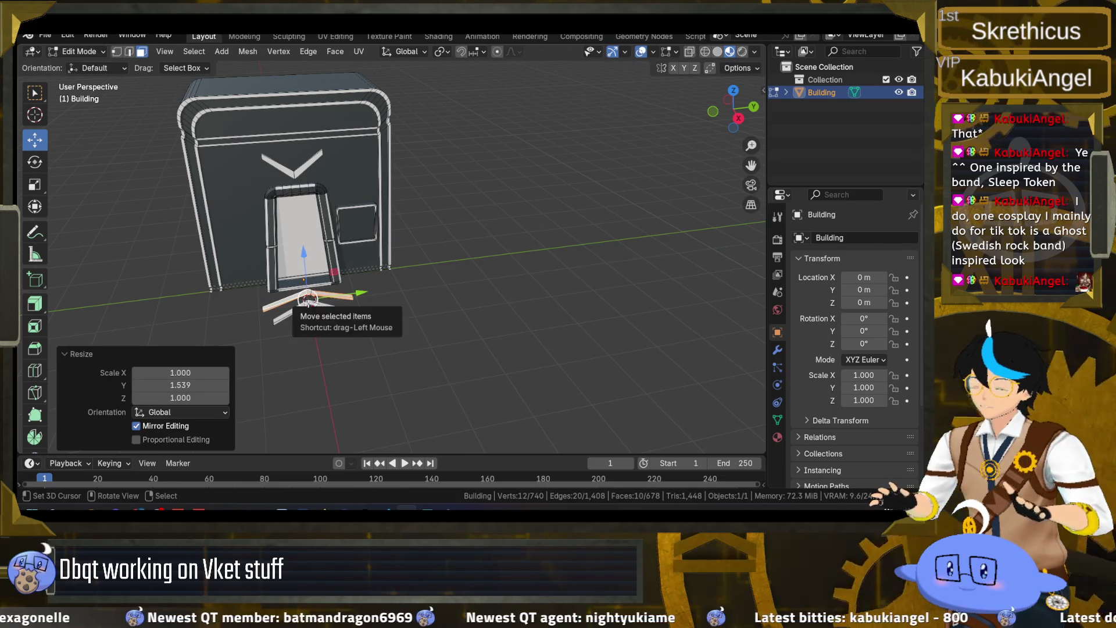
{"action": "key", "text": "ctrl+z"}
{"action": "key", "text": "s"}
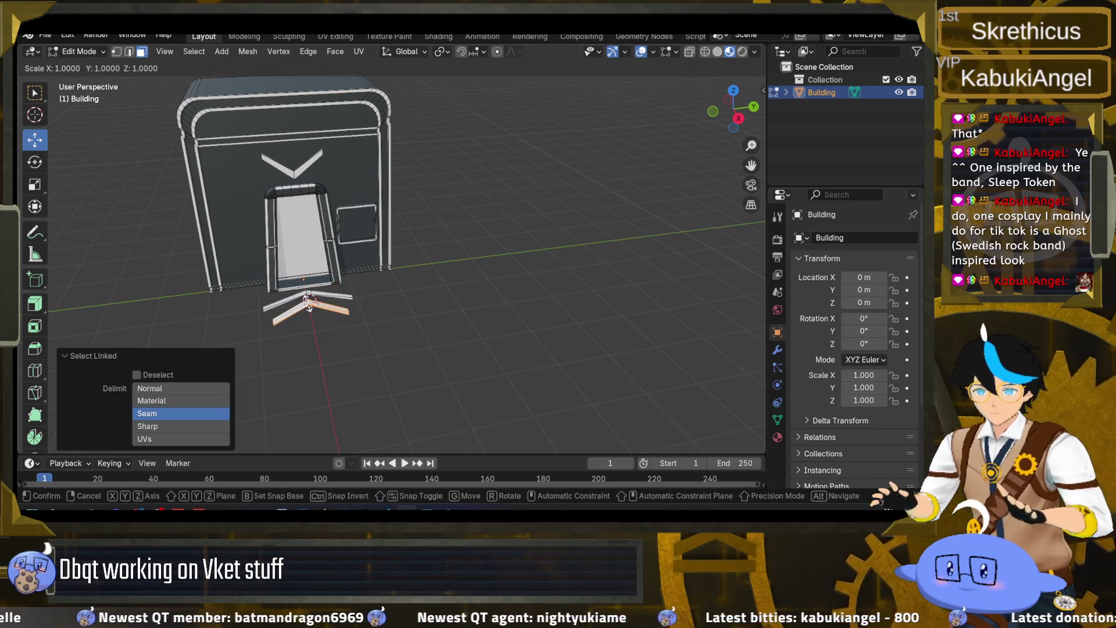
{"action": "key", "text": "y"}
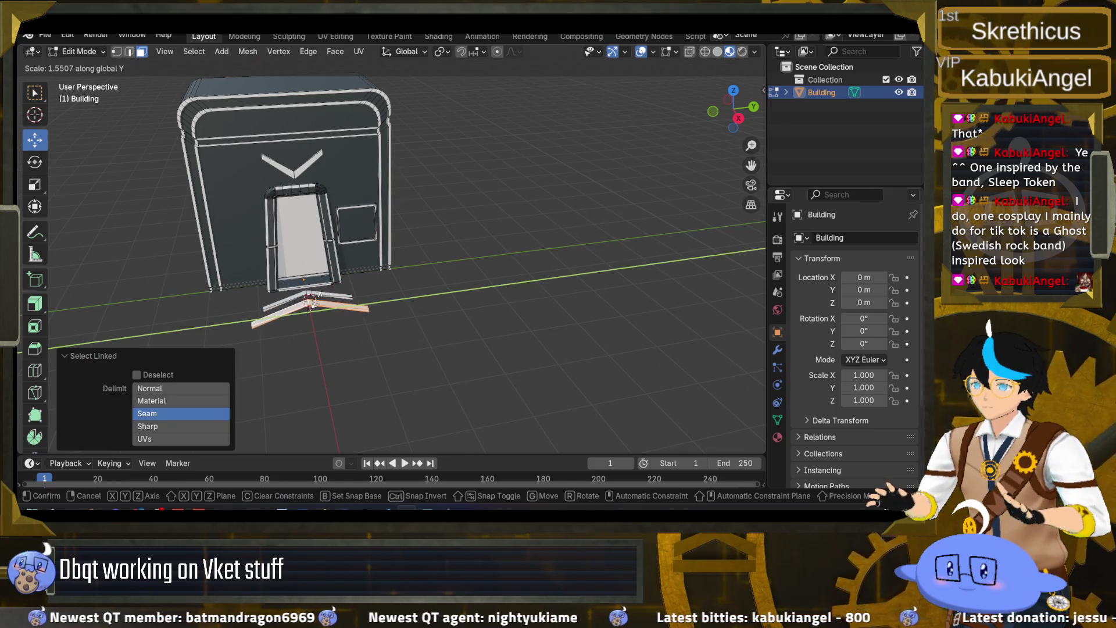
{"action": "left_click", "coordinate": [318, 297]}
{"action": "key", "text": "ctrl+s"}
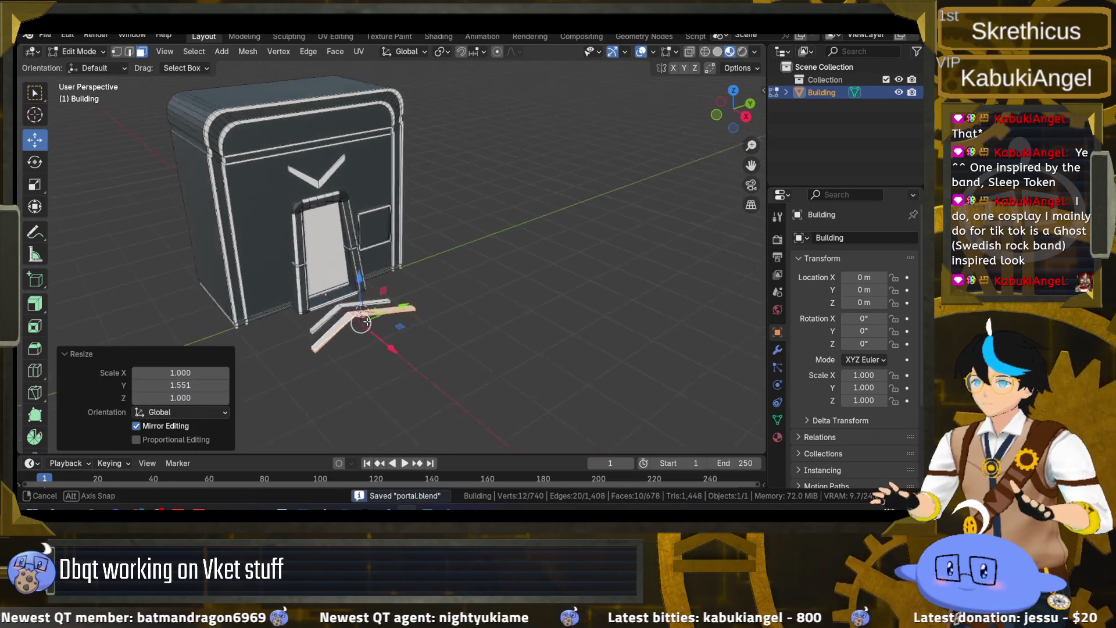
{"action": "left_click", "coordinate": [45, 35]}
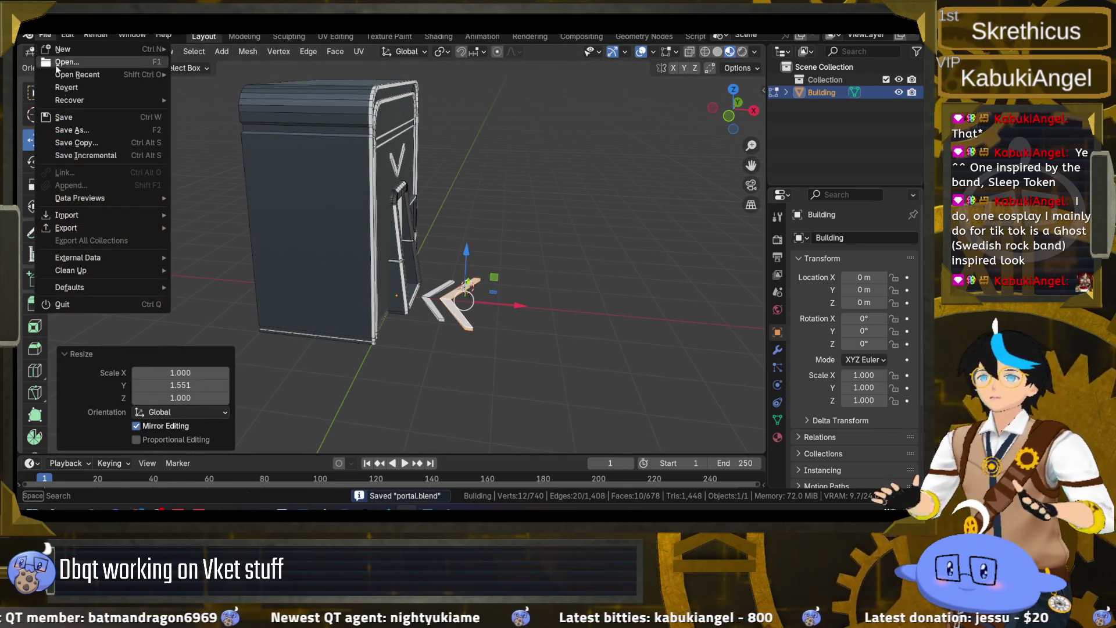
- Export the booth as FBX over Shared/portal.fbx, then return to Unity's Scene view
{"action": "mouse_move", "coordinate": [89, 226]}
{"action": "left_click", "coordinate": [235, 338]}
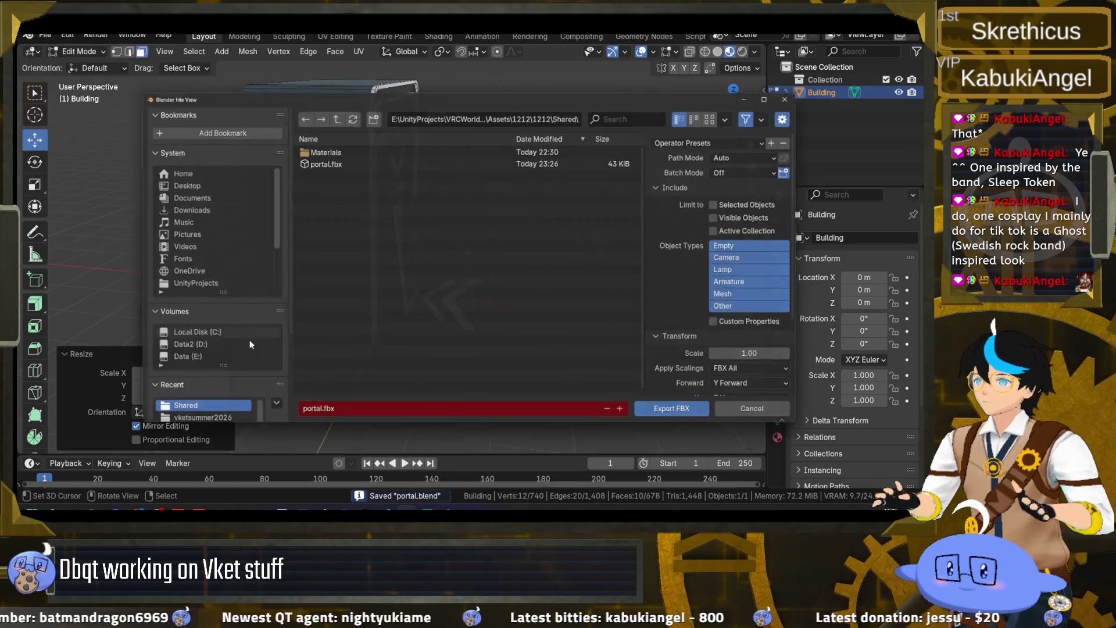
{"action": "left_click", "coordinate": [458, 160]}
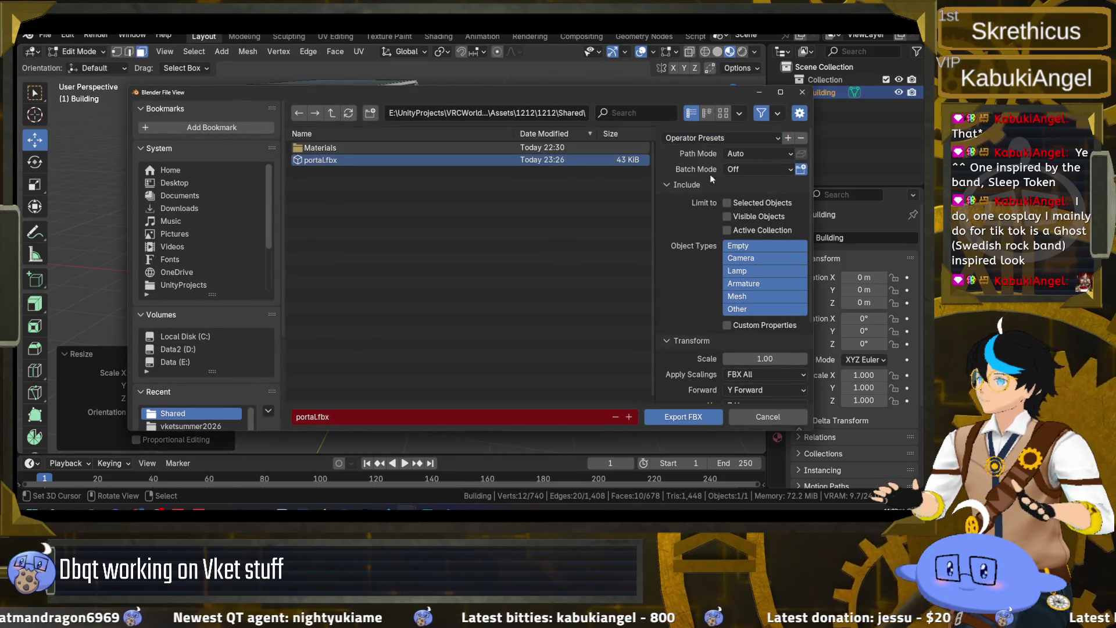
{"action": "left_click", "coordinate": [675, 418]}
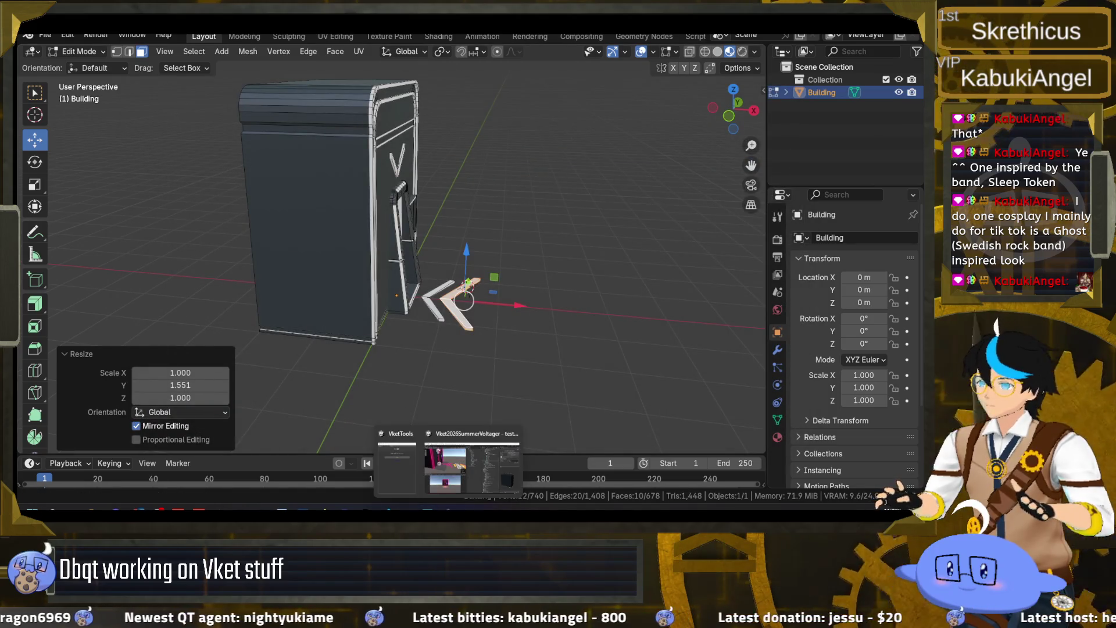
{"action": "left_click", "coordinate": [465, 459]}
{"action": "left_click_drag", "start_coordinate": [260, 268], "coordinate": [98, 223]}
- Frame the re-imported booth in the Scene view and select the BaseBooth material
{"action": "scroll", "coordinate": [99, 219], "scroll_direction": "up", "scroll_amount": 3}
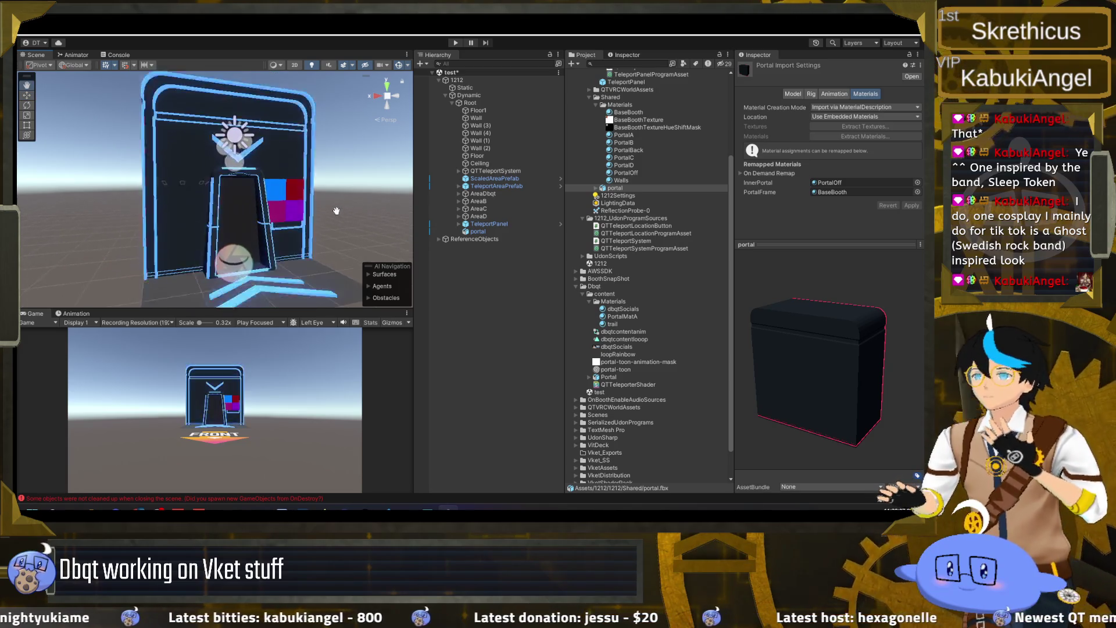
{"action": "left_click_drag", "start_coordinate": [326, 201], "coordinate": [328, 210]}
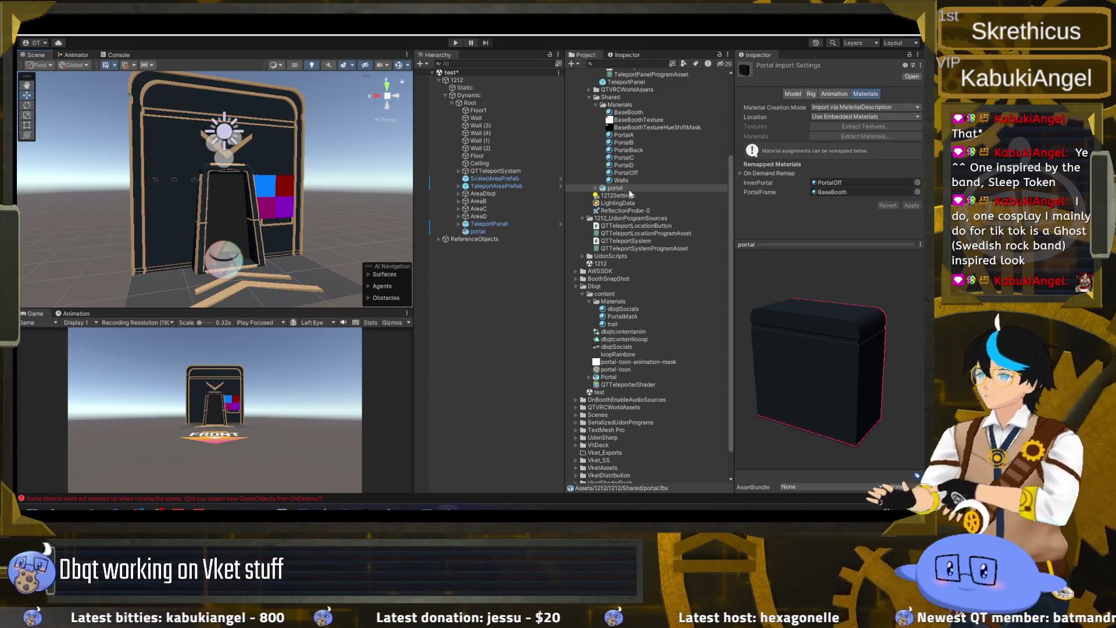
{"action": "left_click", "coordinate": [636, 114]}
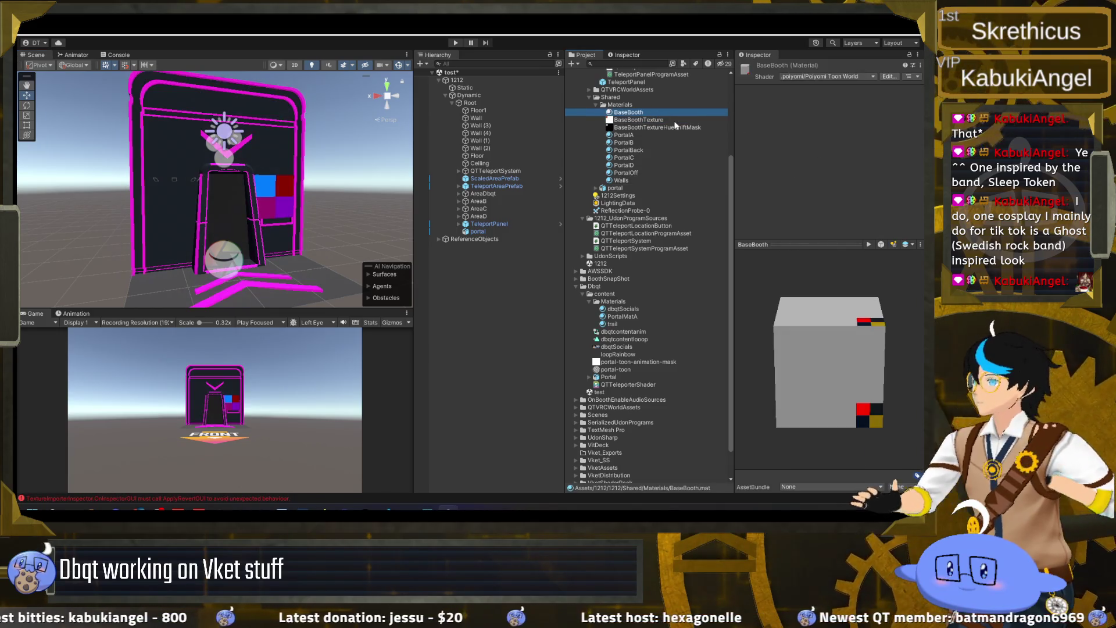
- Reselect BaseBooth and toggle its hue shift, Color Adjust and Shading options
{"action": "key", "text": "Down"}
{"action": "key", "text": "Down"}
{"action": "key", "text": "Down"}
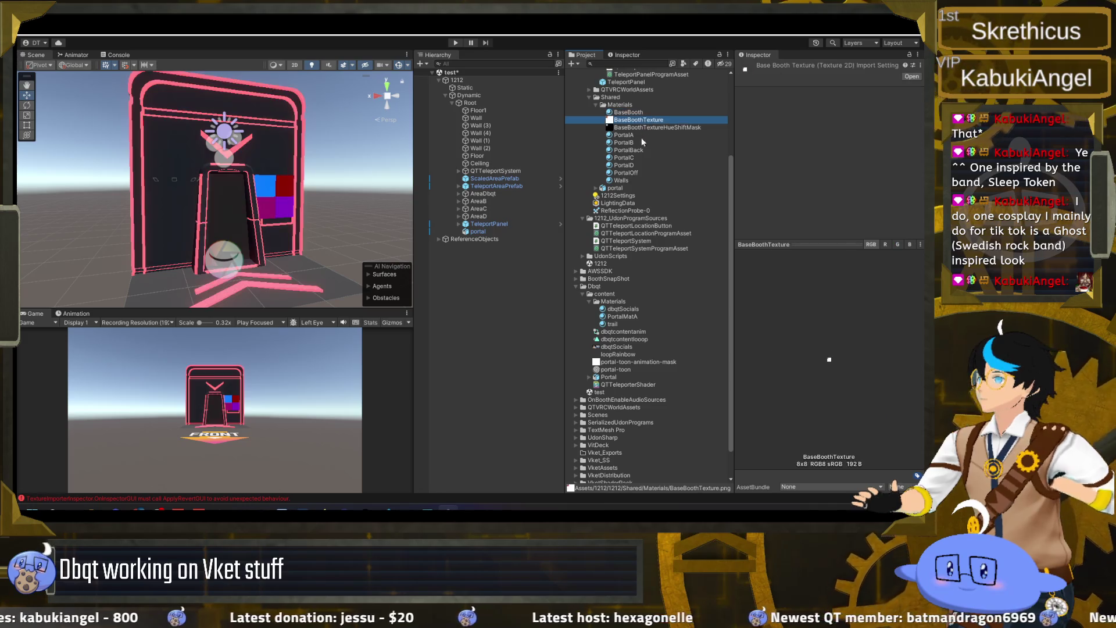
{"action": "left_click", "coordinate": [639, 114]}
{"action": "scroll", "coordinate": [819, 181], "scroll_direction": "down", "scroll_amount": 5}
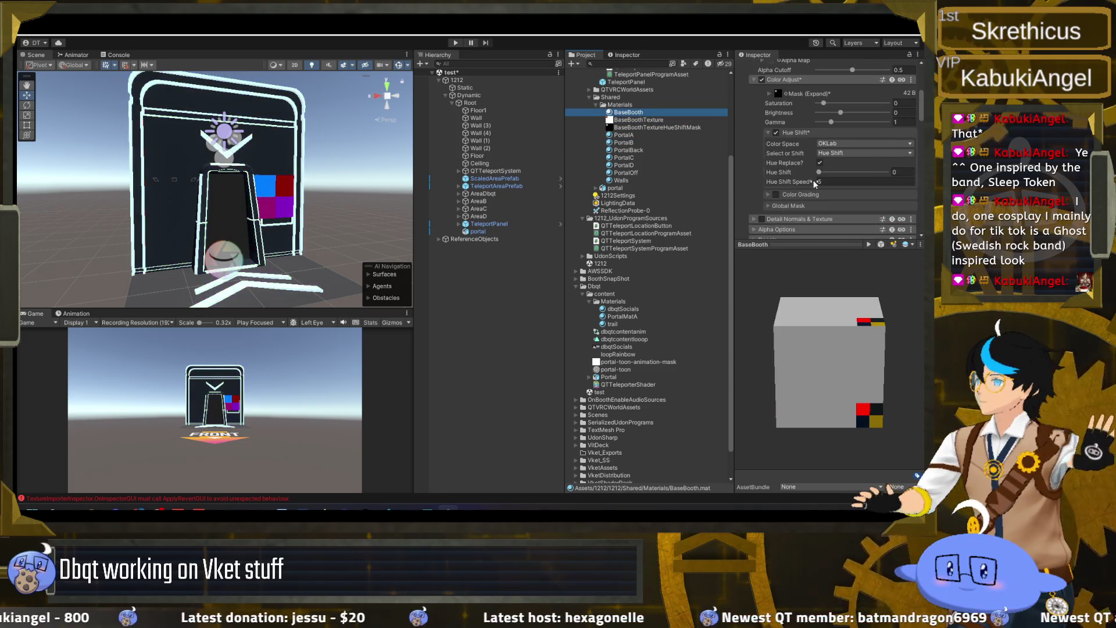
{"action": "scroll", "coordinate": [808, 180], "scroll_direction": "up", "scroll_amount": 2}
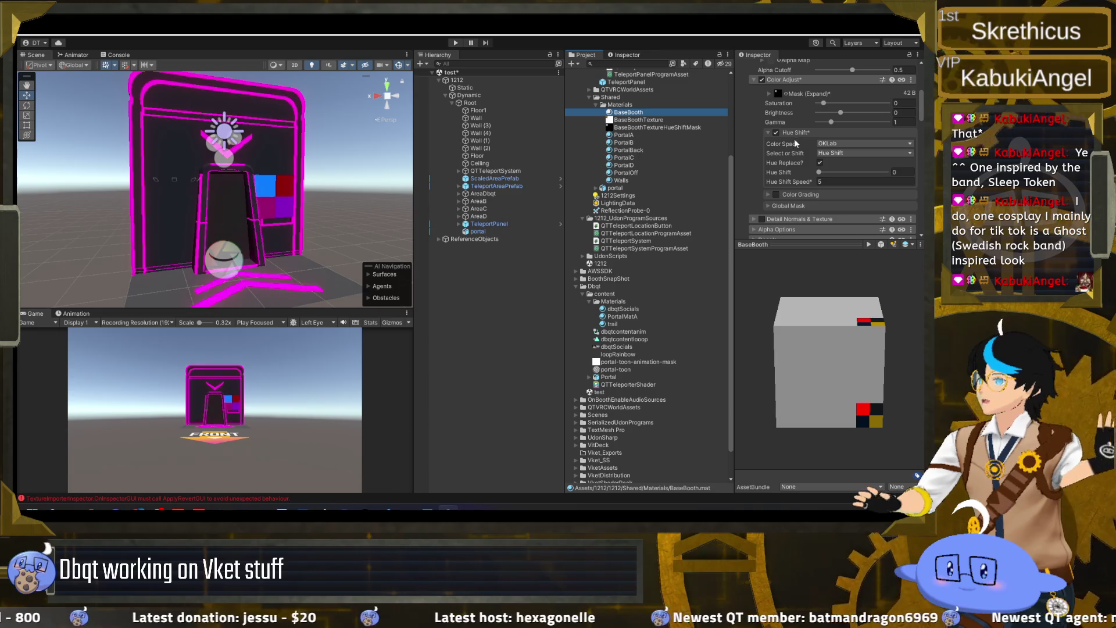
{"action": "left_click", "coordinate": [776, 133]}
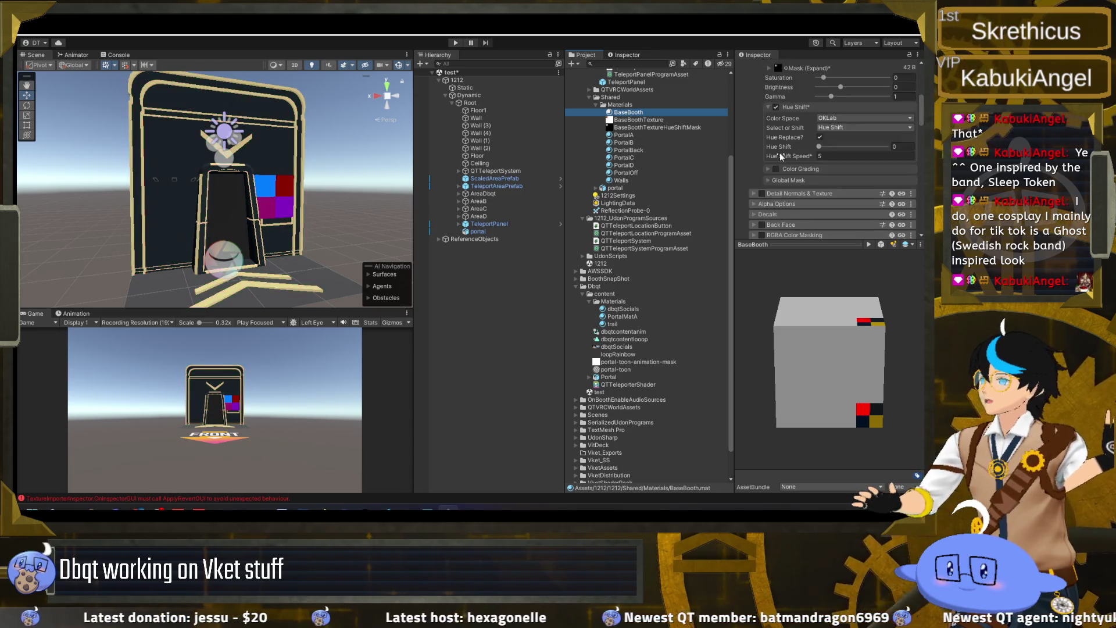
{"action": "left_click", "coordinate": [776, 133]}
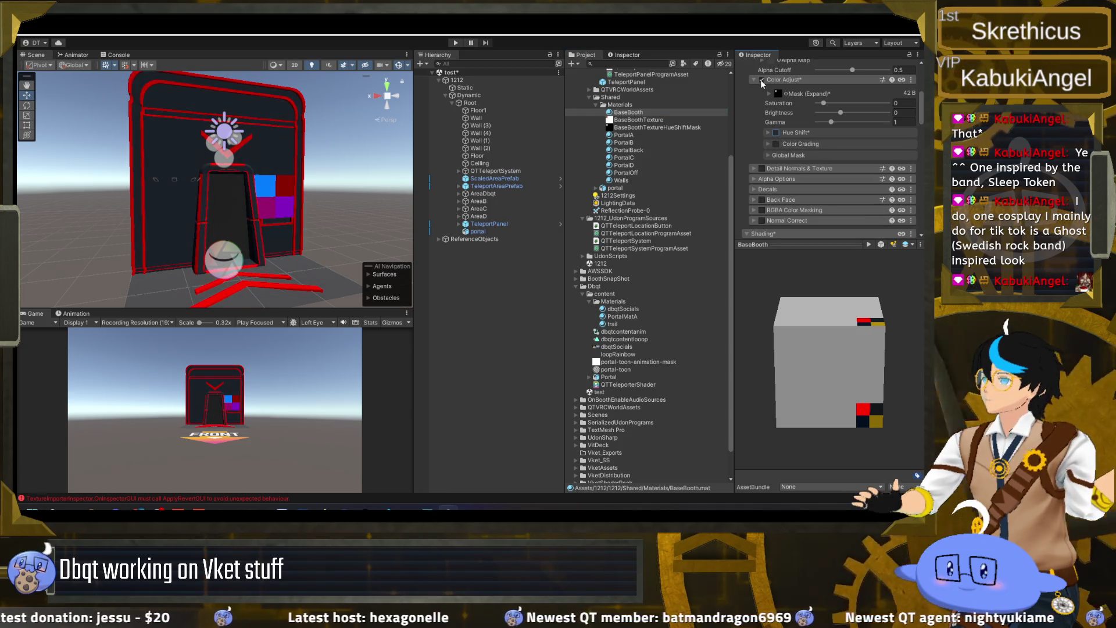
{"action": "left_click", "coordinate": [760, 79]}
{"action": "scroll", "coordinate": [767, 146], "scroll_direction": "down", "scroll_amount": 5}
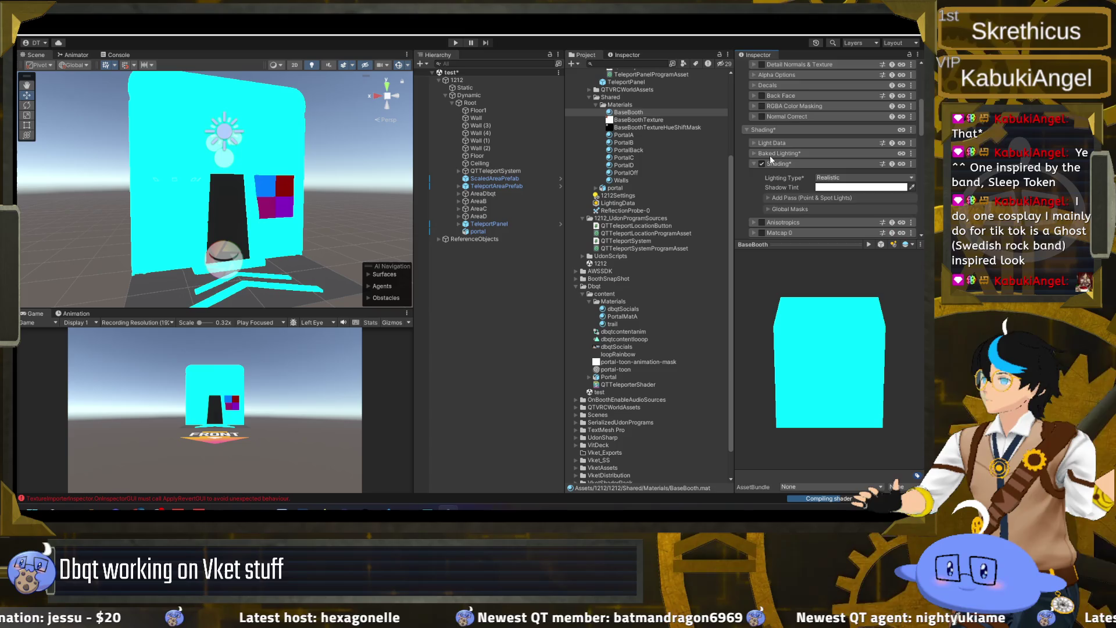
{"action": "left_click", "coordinate": [761, 112]}
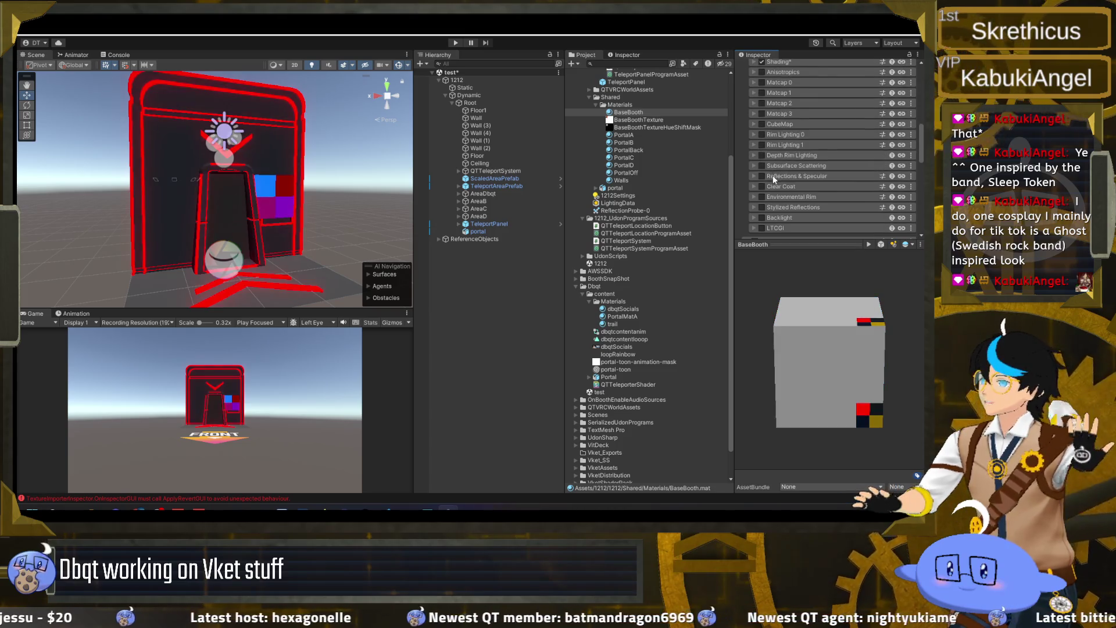
- Expand Emission 0 and its texture's tiling, offset and panning options to pick a texture
{"action": "scroll", "coordinate": [772, 175], "scroll_direction": "down", "scroll_amount": 3}
{"action": "scroll", "coordinate": [770, 167], "scroll_direction": "down", "scroll_amount": 4}
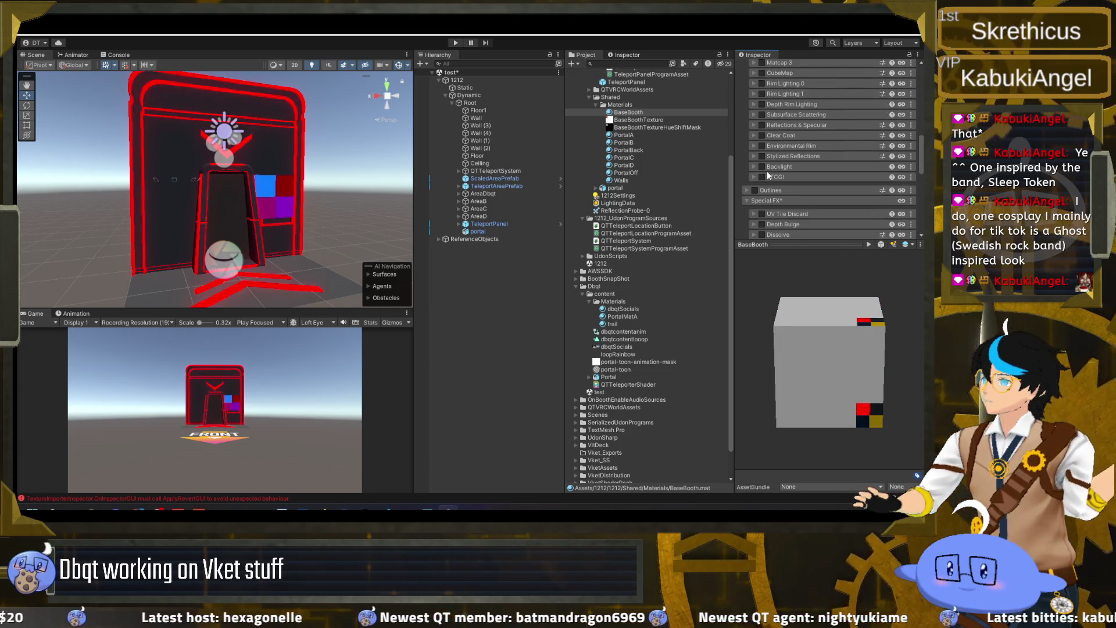
{"action": "scroll", "coordinate": [766, 172], "scroll_direction": "down", "scroll_amount": 4}
{"action": "left_click", "coordinate": [775, 152]}
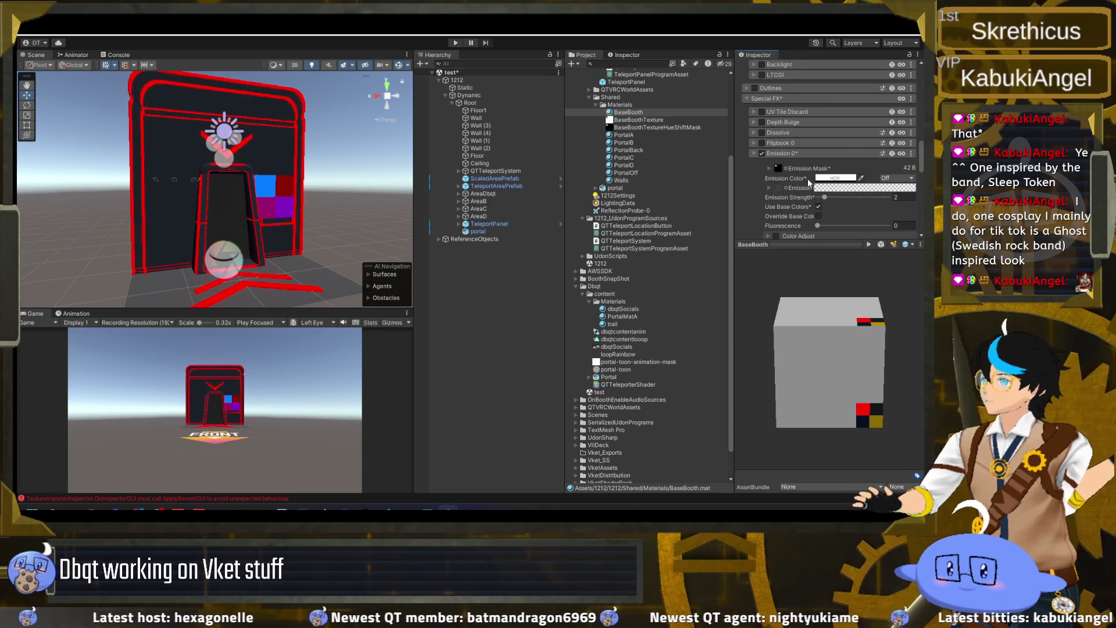
{"action": "scroll", "coordinate": [806, 185], "scroll_direction": "down", "scroll_amount": 2}
{"action": "scroll", "coordinate": [801, 174], "scroll_direction": "down", "scroll_amount": 3}
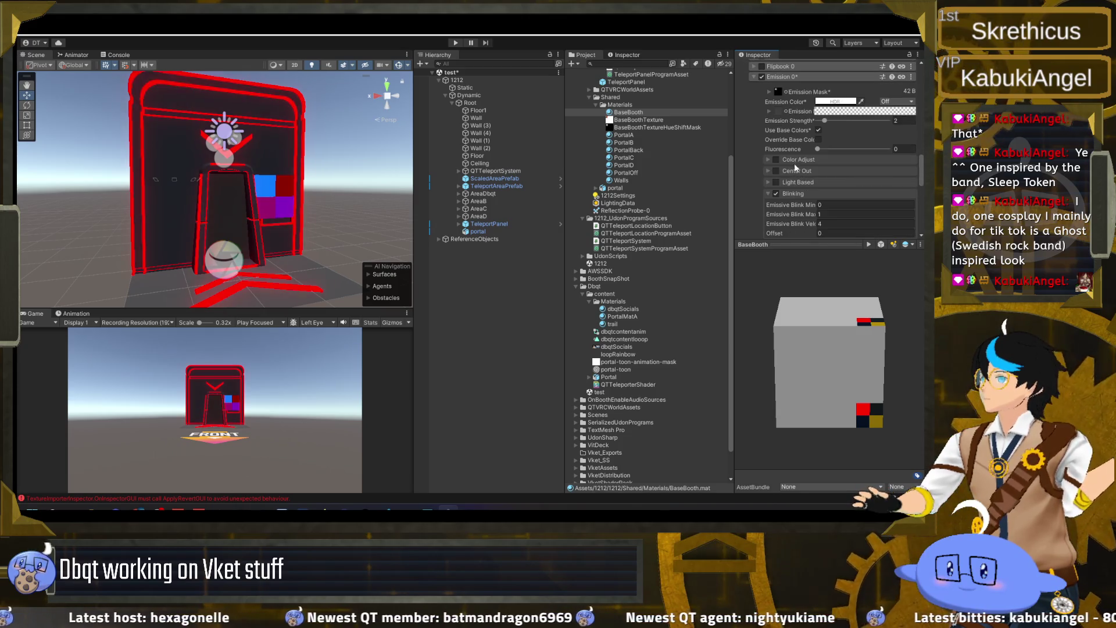
{"action": "left_click", "coordinate": [769, 111]}
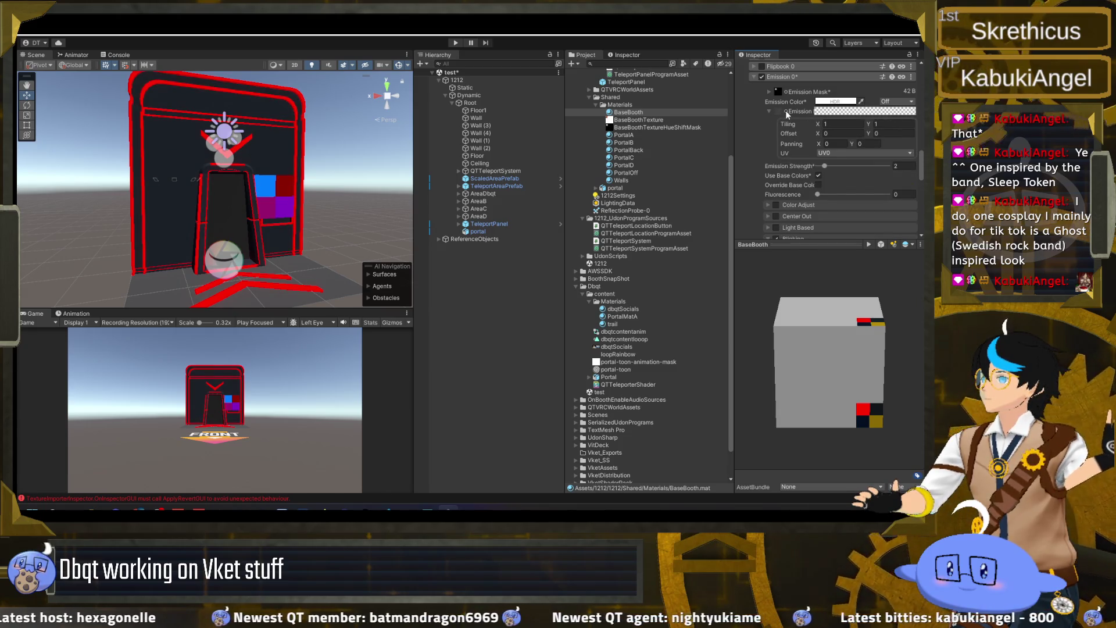
{"action": "left_click", "coordinate": [785, 111]}
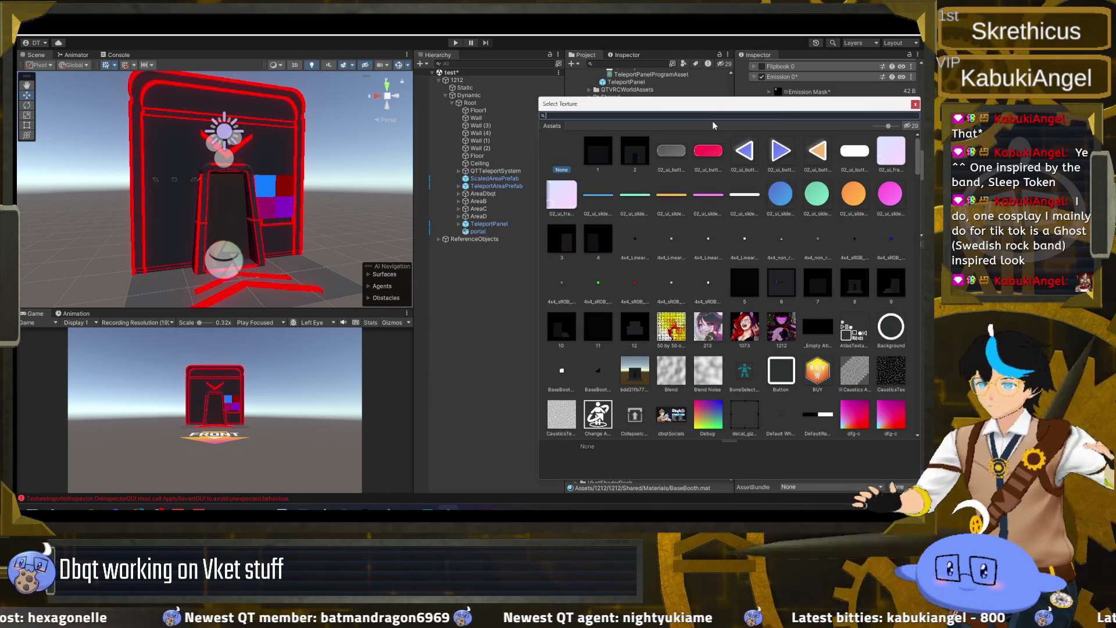
- Search 'loop' and assign the loopRainbow texture to the emission
{"action": "type", "text": "loop"}
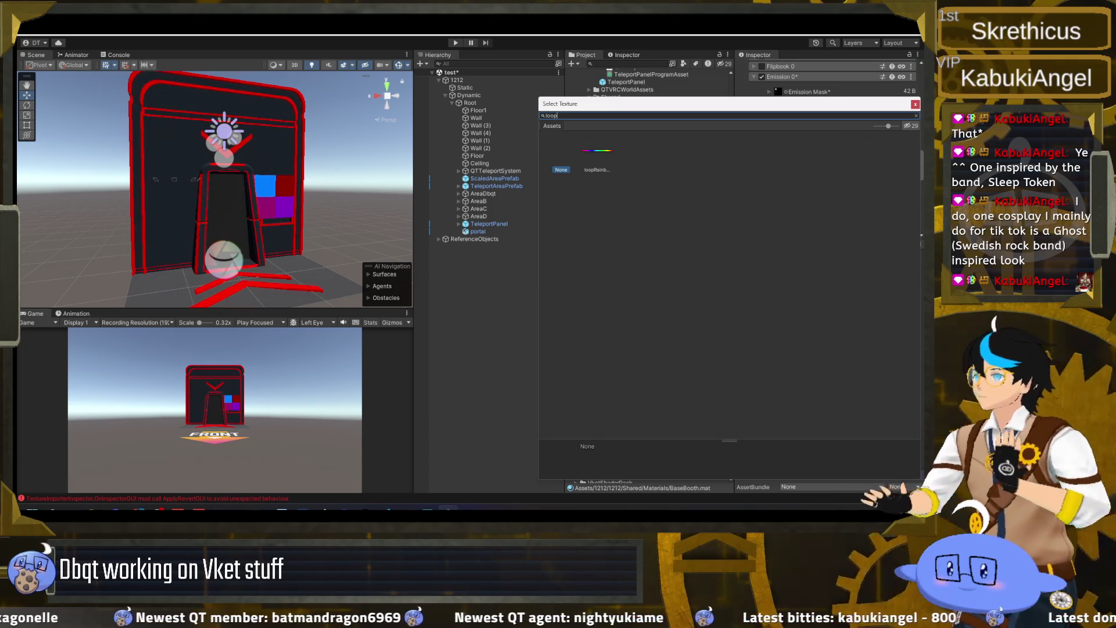
{"action": "double_click", "coordinate": [597, 156]}
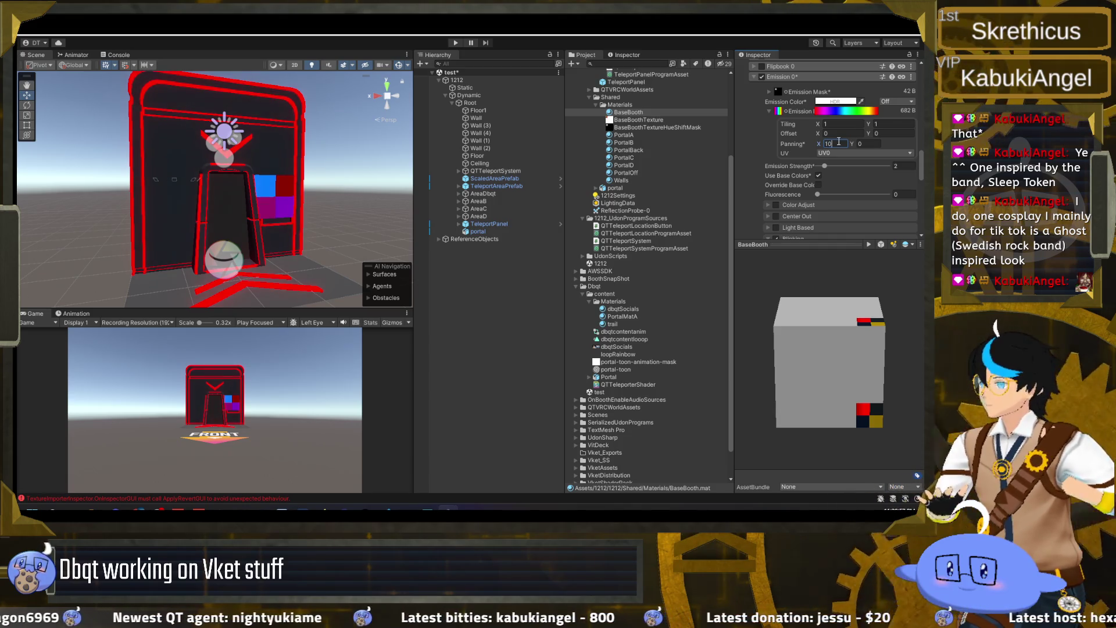
- Try emission tiling X values such as 9.65, 0.1 and 0
{"action": "left_click", "coordinate": [816, 125]}
{"action": "type", "text": "9.65"}
{"action": "mouse_move", "coordinate": [82, 122]}
{"action": "left_mouse_down"}
{"action": "mouse_move", "coordinate": [727, 149]}
{"action": "mouse_move", "coordinate": [613, 166]}
{"action": "left_mouse_up"}
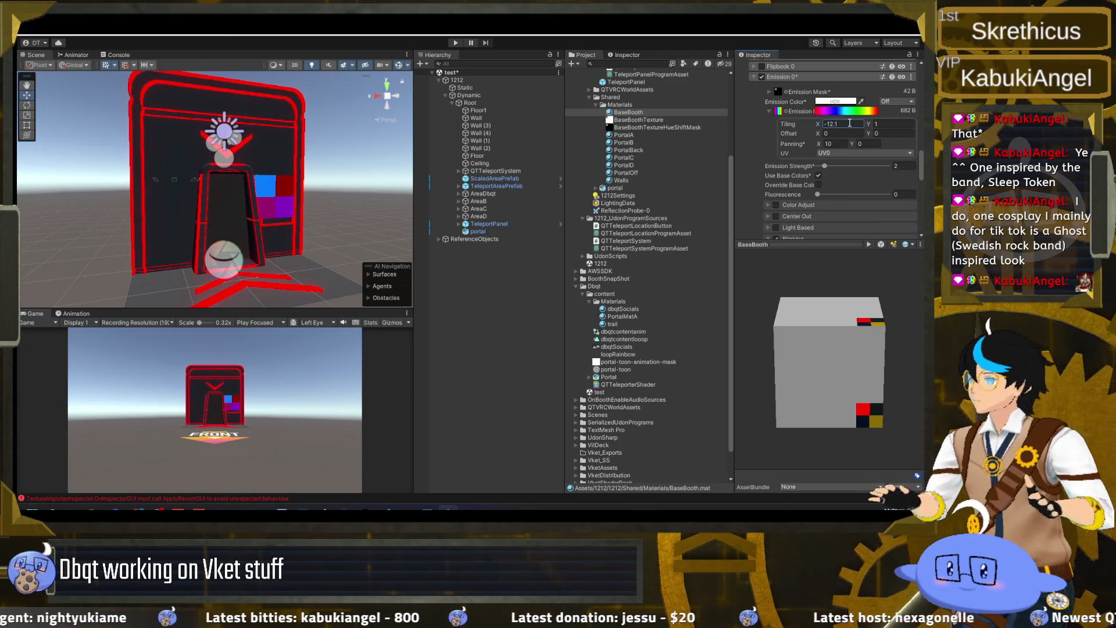
{"action": "type", "text": "00."}
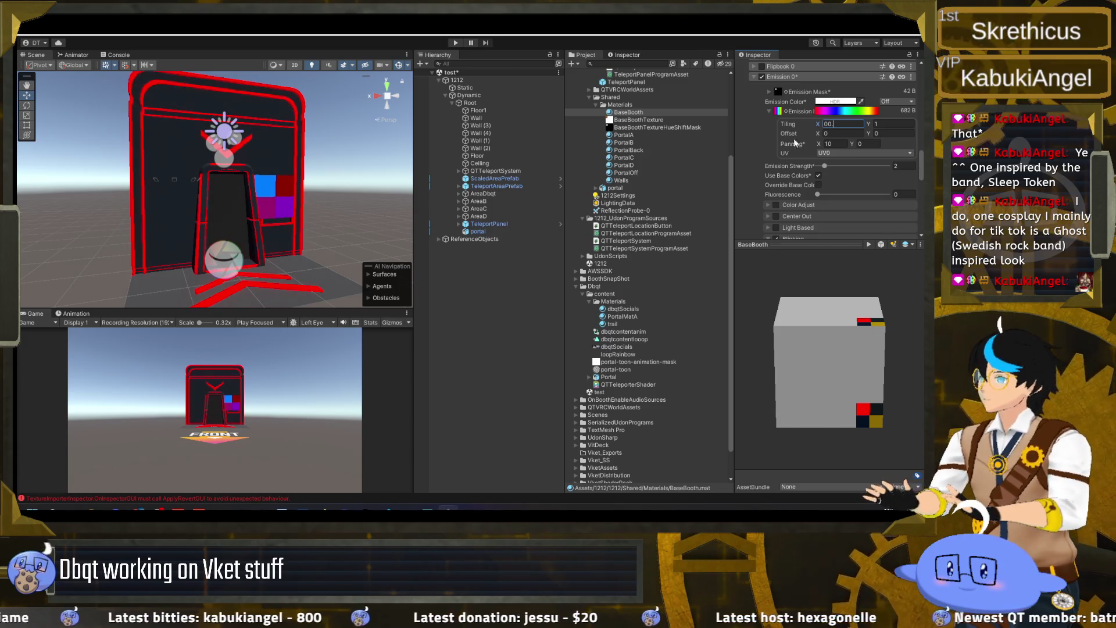
{"action": "type", "text": "0.1"}
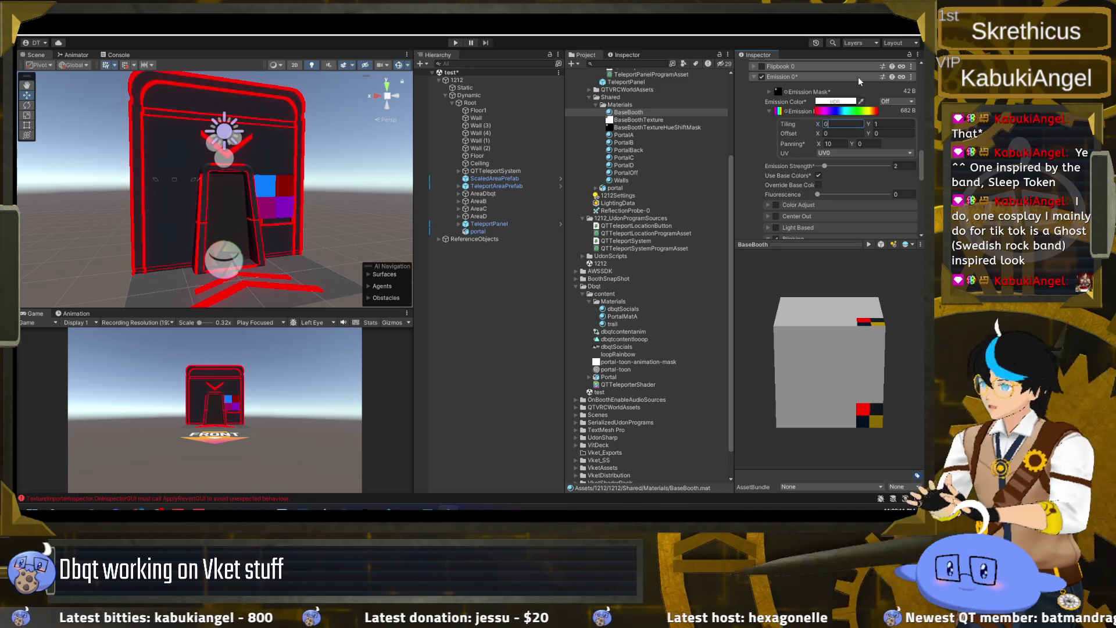
{"action": "key", "text": "BackSpace"}
{"action": "type", "text": "0101"}
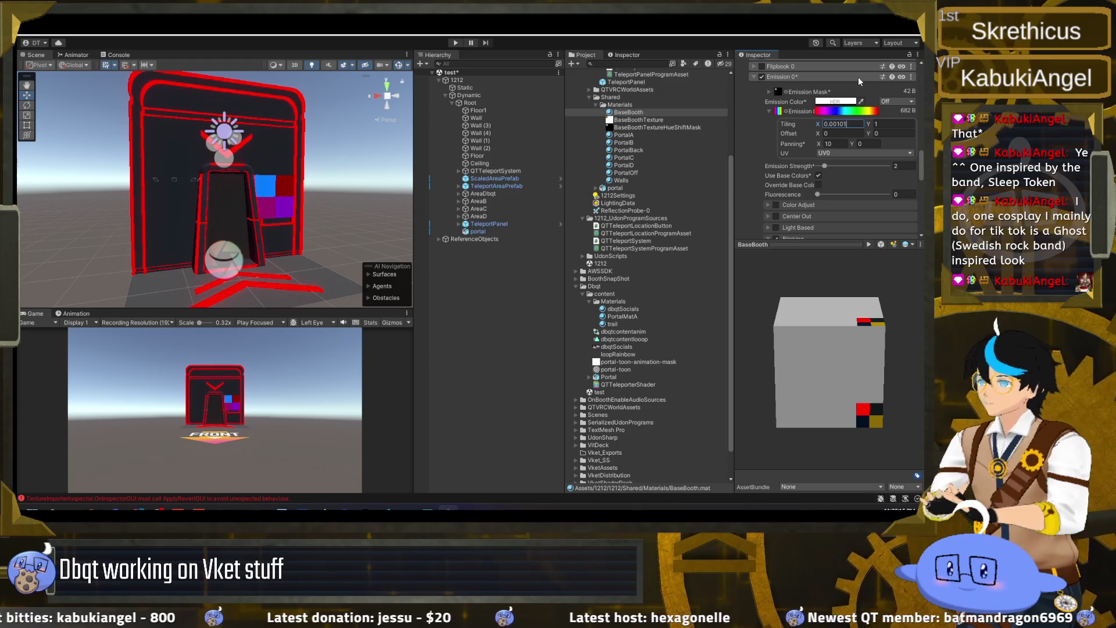
{"action": "key", "text": "BackSpace"}
{"action": "type", "text": "0101"}
{"action": "key", "text": "BackSpace"}
{"action": "key", "text": "BackSpace"}
{"action": "key", "text": "BackSpace"}
{"action": "key", "text": "BackSpace"}
{"action": "type", "text": "0"}
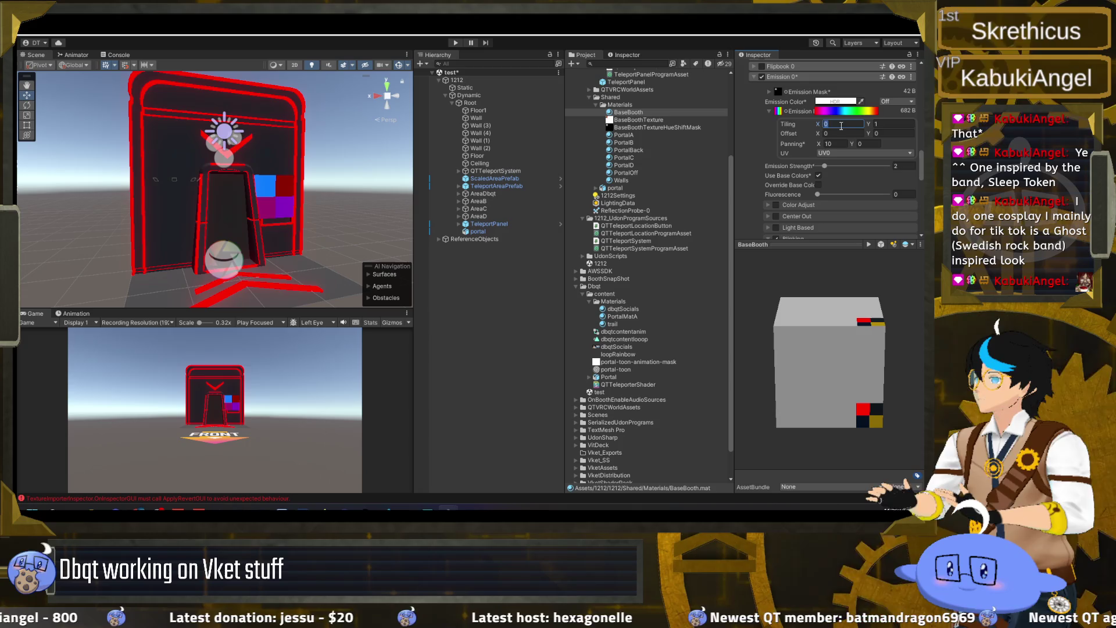
{"action": "left_click", "coordinate": [833, 145]}
{"action": "type", "text": "0"}
- Keep UV0, raise strength to 2.5, try X offsets 0.23–0.43 then zero it, and disable base colours
{"action": "left_click", "coordinate": [823, 153]}
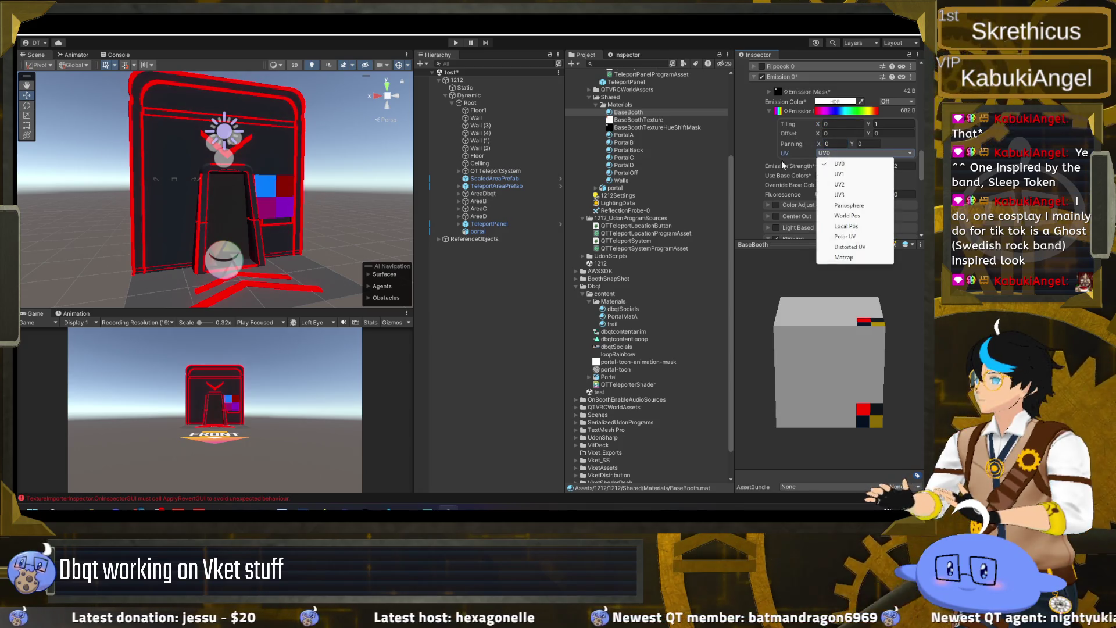
{"action": "left_click", "coordinate": [823, 168]}
{"action": "left_click_drag", "start_coordinate": [826, 168], "coordinate": [835, 169]}
{"action": "left_click", "coordinate": [817, 134]}
{"action": "type", "text": "0.23"}
{"action": "left_click_drag", "start_coordinate": [817, 138], "coordinate": [828, 140]}
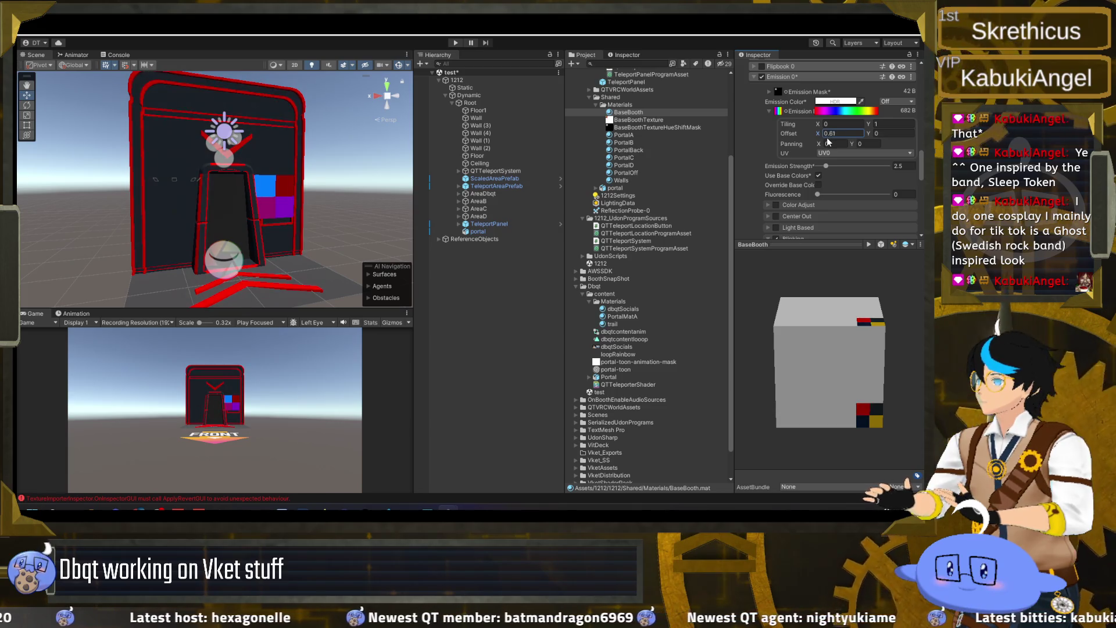
{"action": "type", "text": "0.43"}
{"action": "left_click", "coordinate": [870, 134]}
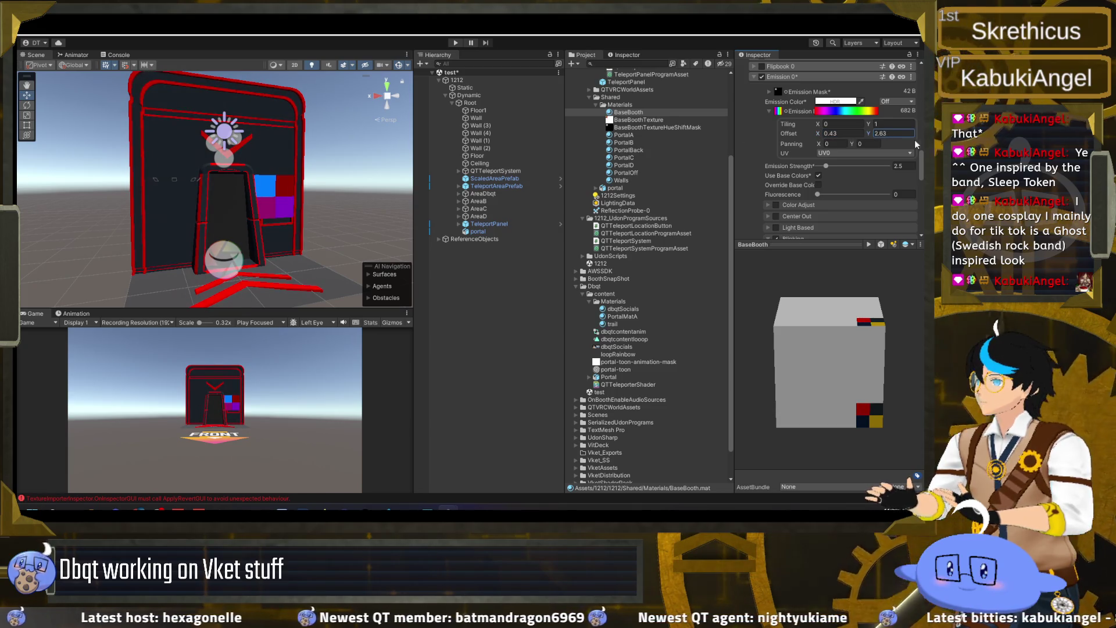
{"action": "left_click", "coordinate": [819, 176]}
{"action": "left_click", "coordinate": [818, 175]}
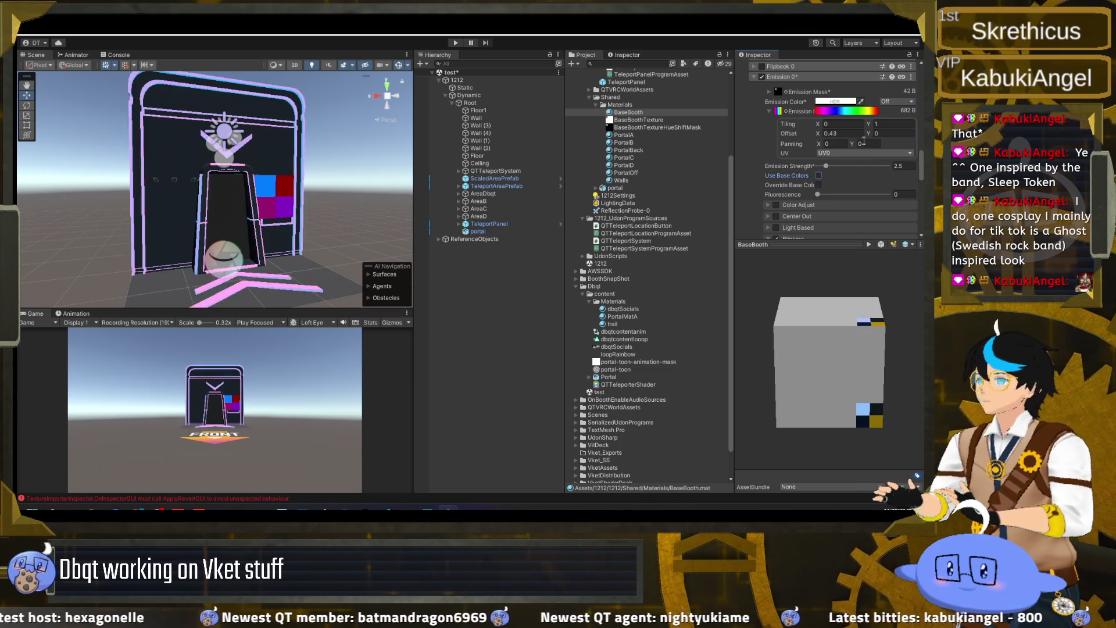
{"action": "left_click", "coordinate": [818, 176]}
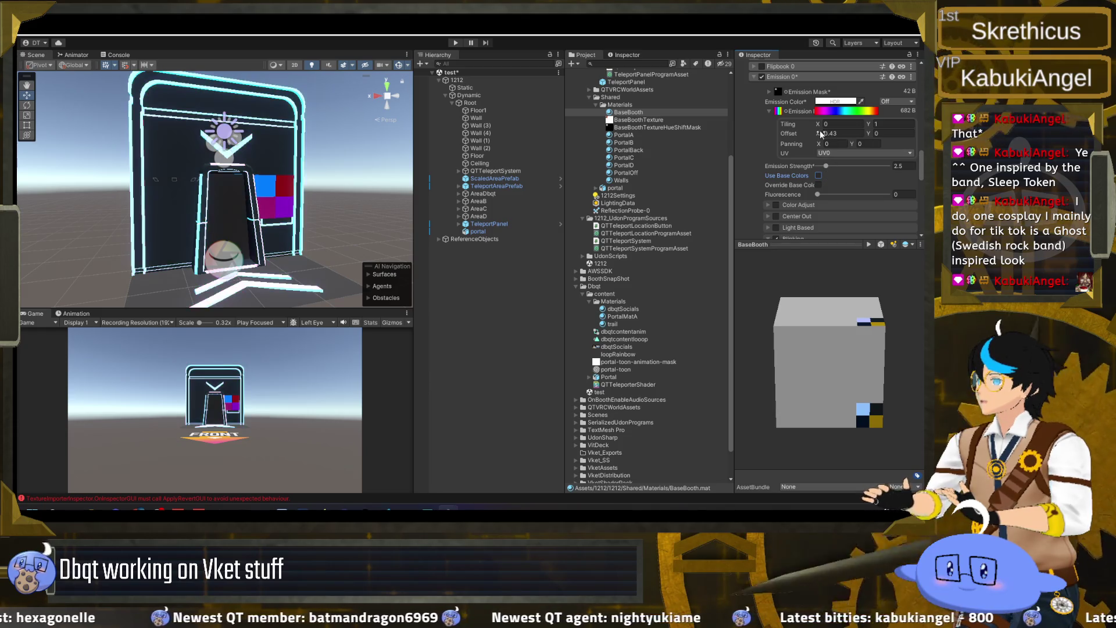
{"action": "left_click_drag", "start_coordinate": [820, 136], "coordinate": [815, 135]}
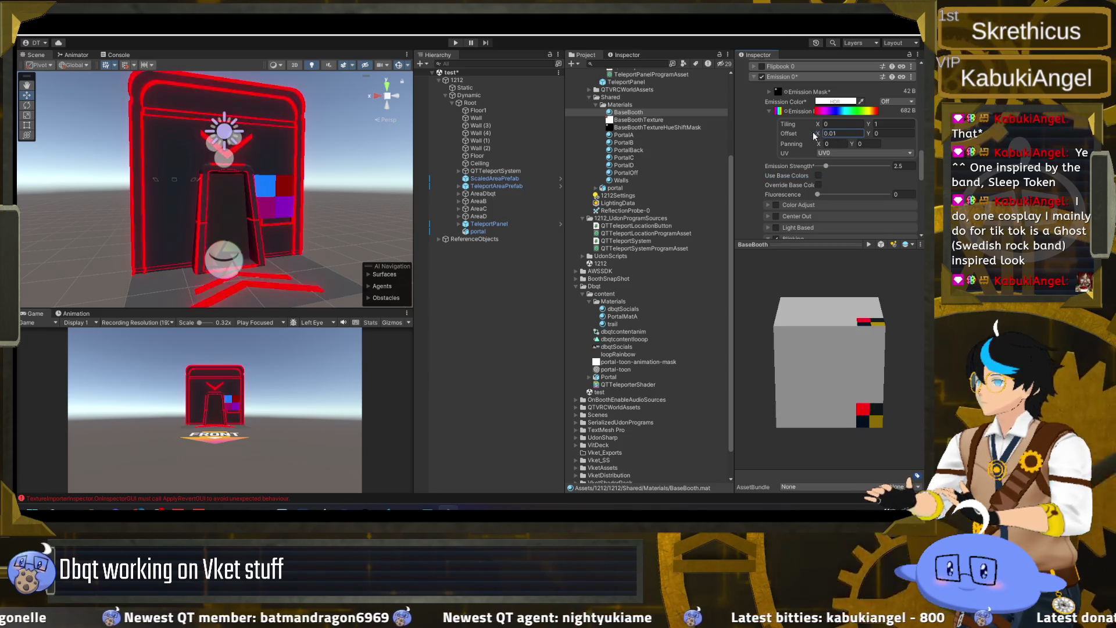
- Turn off blinking and set tiling X back to 1, keeping panning X at 10
{"action": "left_click", "coordinate": [837, 143]}
{"action": "type", "text": "1"}
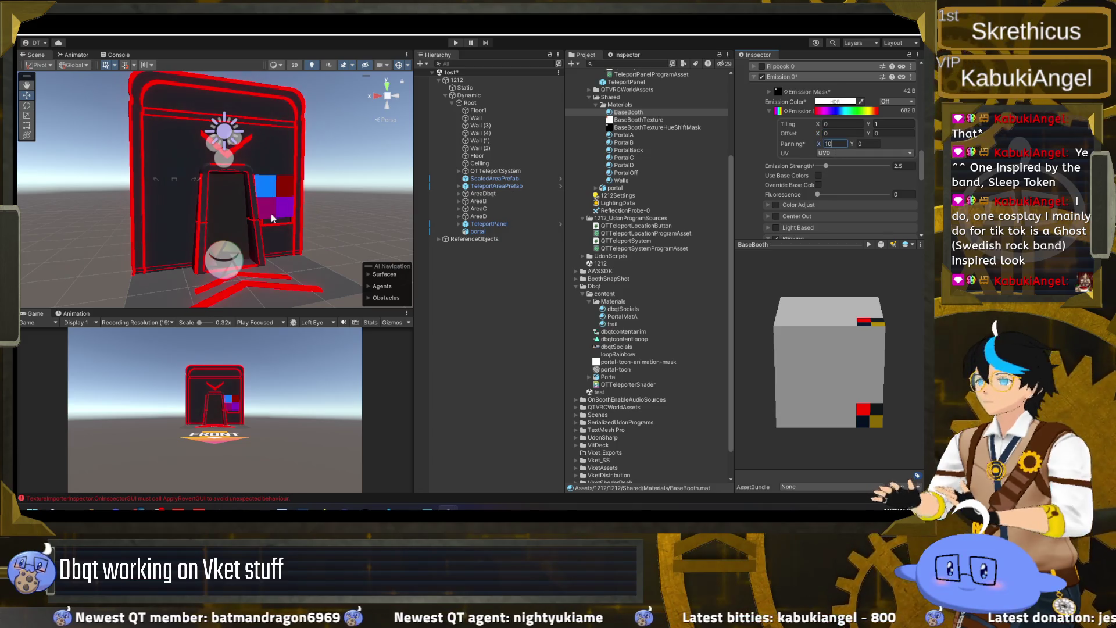
{"action": "mouse_move", "coordinate": [335, 201]}
{"action": "left_mouse_down"}
{"action": "mouse_move", "coordinate": [326, 196]}
{"action": "mouse_move", "coordinate": [335, 182]}
{"action": "mouse_move", "coordinate": [319, 213]}
{"action": "mouse_move", "coordinate": [317, 194]}
{"action": "left_mouse_up"}
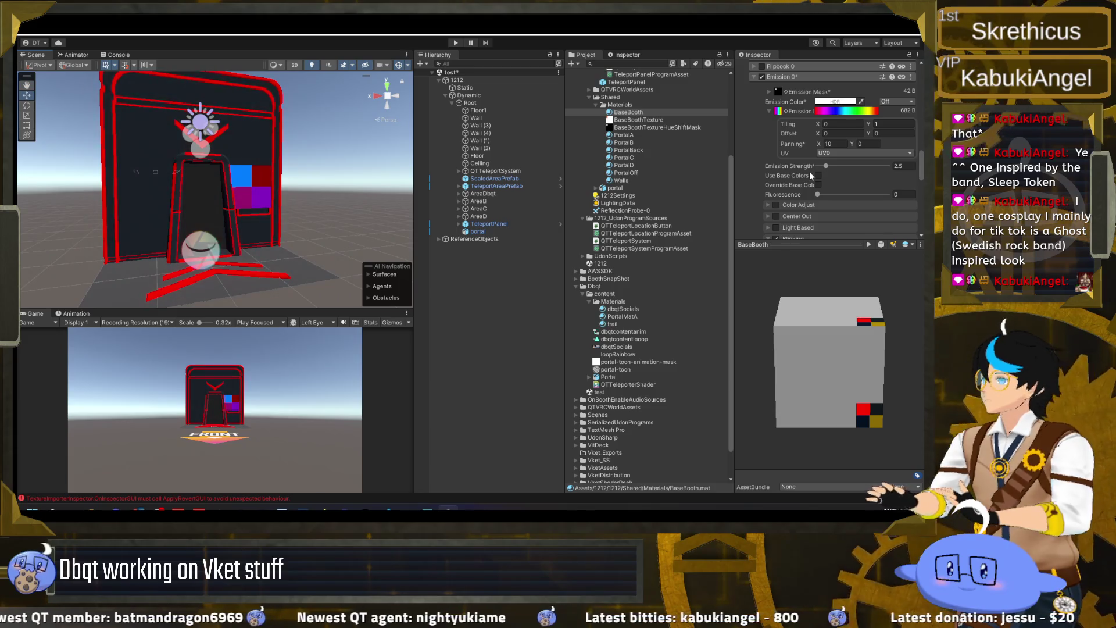
{"action": "scroll", "coordinate": [755, 161], "scroll_direction": "down", "scroll_amount": 4}
{"action": "left_click", "coordinate": [773, 183]}
{"action": "scroll", "coordinate": [755, 182], "scroll_direction": "up", "scroll_amount": 2}
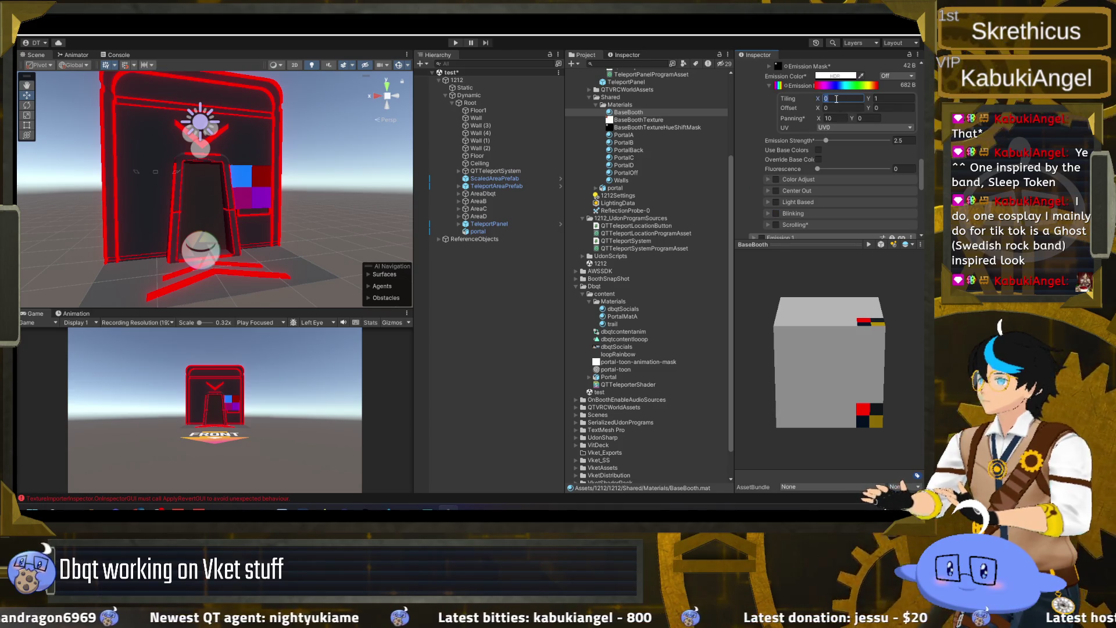
{"action": "type", "text": "1"}
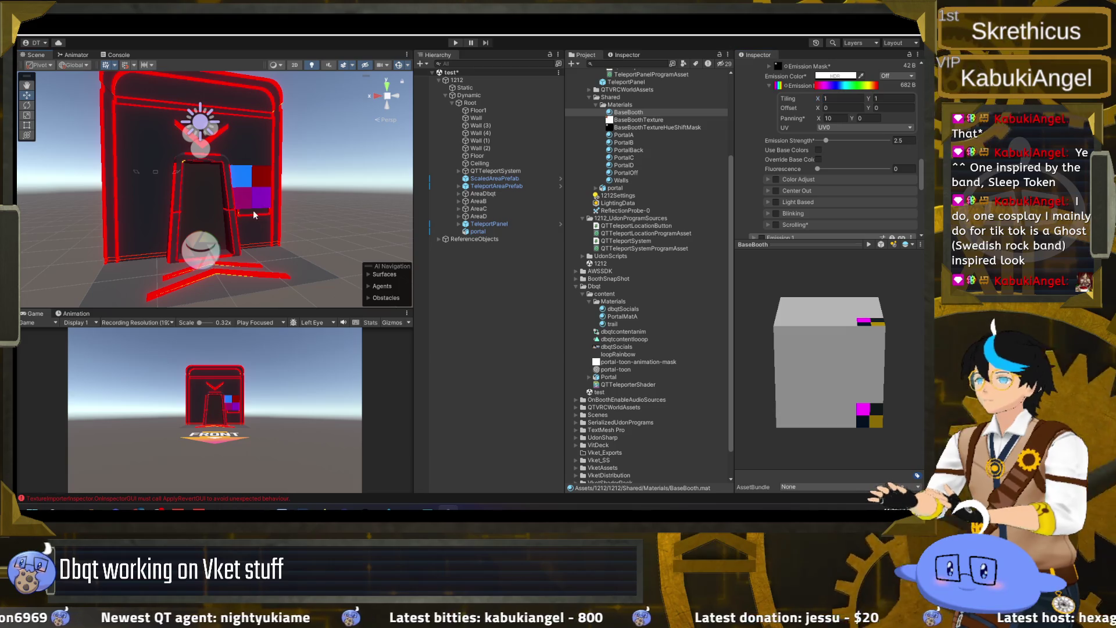
{"action": "left_click_drag", "start_coordinate": [254, 214], "coordinate": [268, 217]}
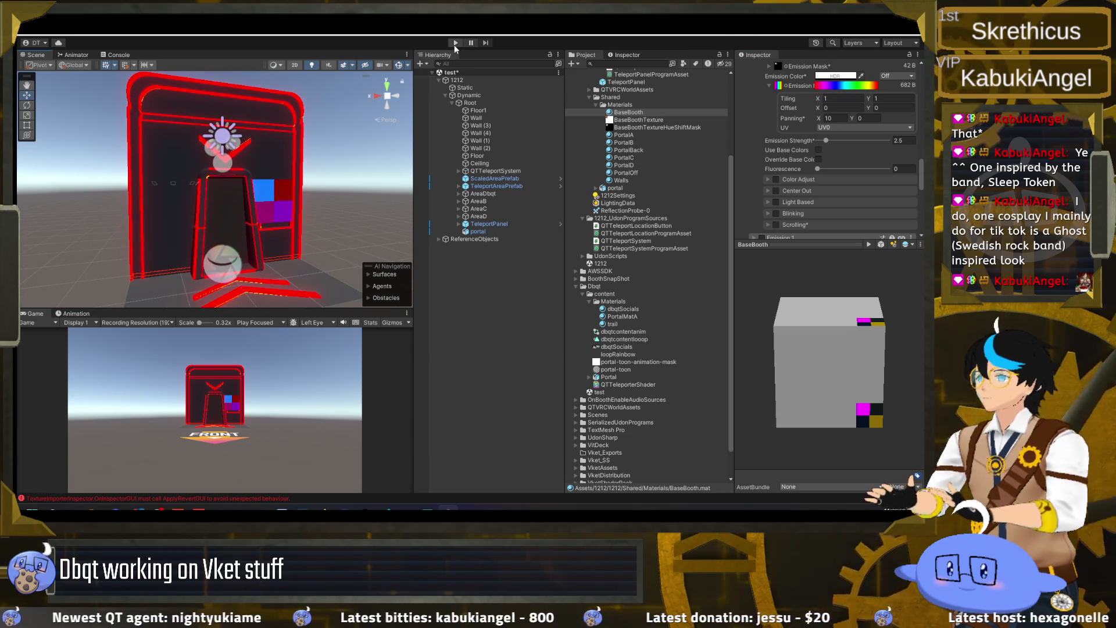
- Collapse the emission texture foldout, enter play mode, and enable Scrolling under Emission 0
{"action": "left_click", "coordinate": [771, 85]}
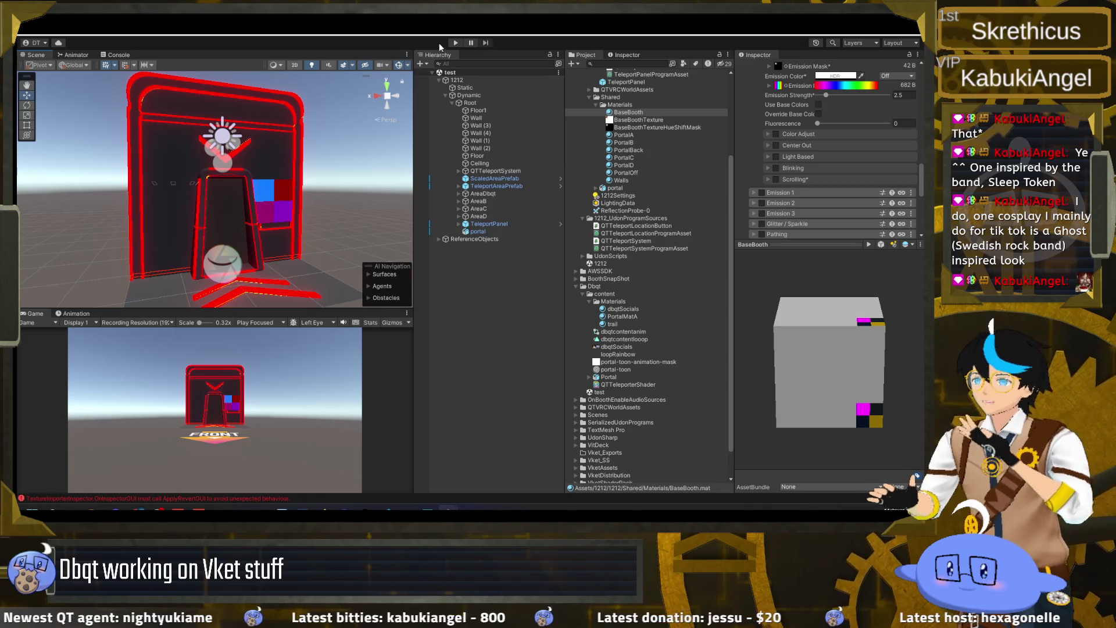
{"action": "left_click", "coordinate": [455, 43]}
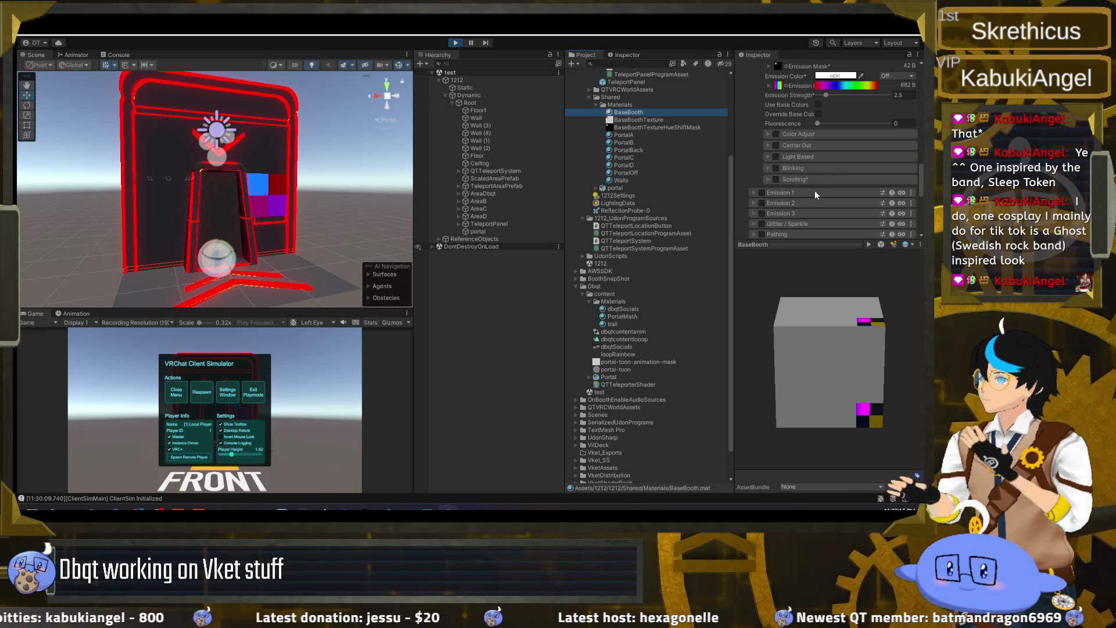
{"action": "scroll", "coordinate": [816, 195], "scroll_direction": "up", "scroll_amount": 3}
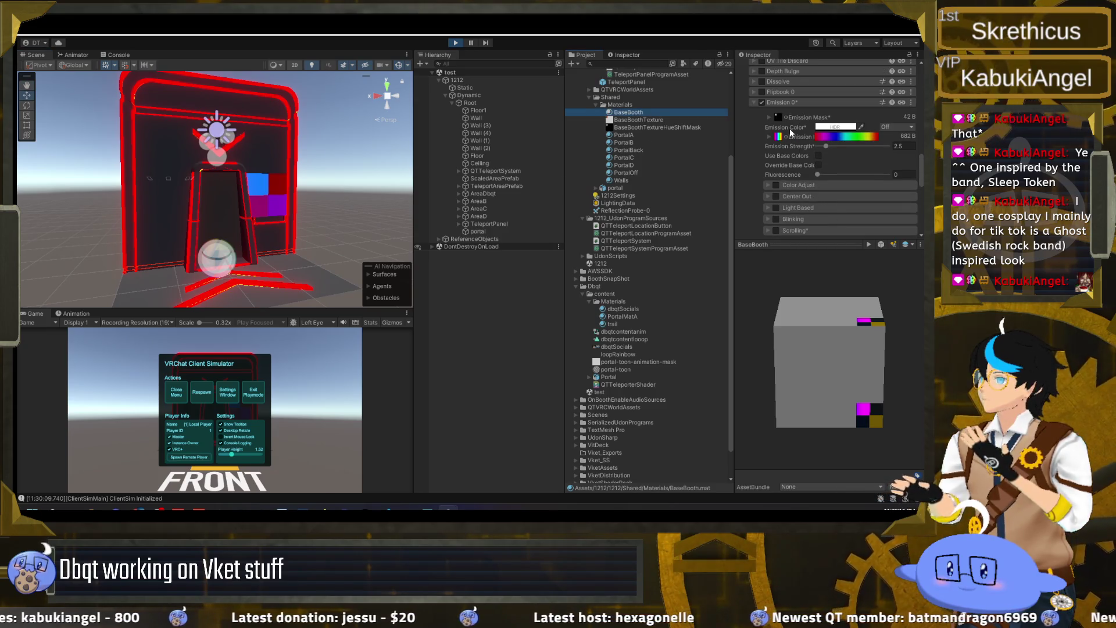
{"action": "scroll", "coordinate": [778, 188], "scroll_direction": "down", "scroll_amount": 3}
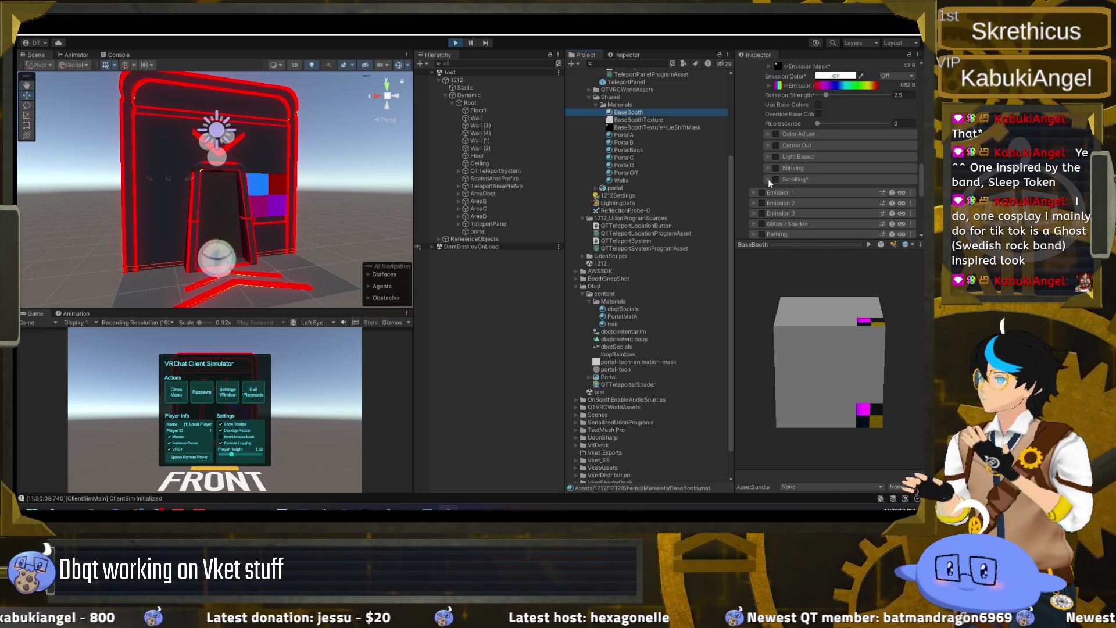
{"action": "left_click", "coordinate": [775, 180]}
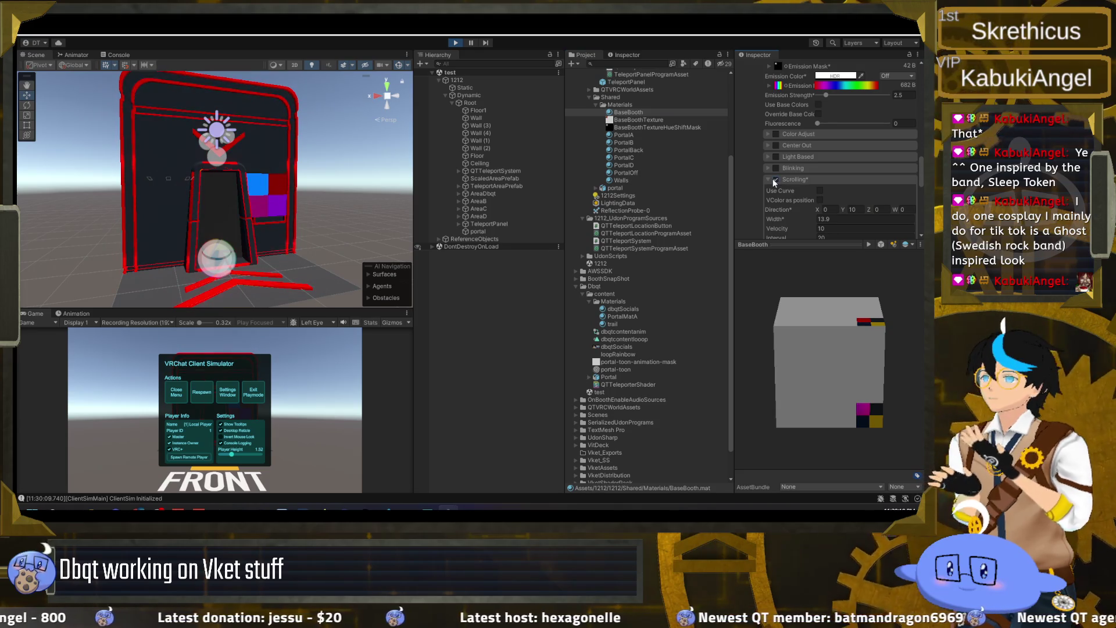
- Try scroll direction Y values of 2, 50 and 3, and set velocity to 10
{"action": "scroll", "coordinate": [814, 184], "scroll_direction": "down", "scroll_amount": 1}
{"action": "left_click", "coordinate": [853, 185]}
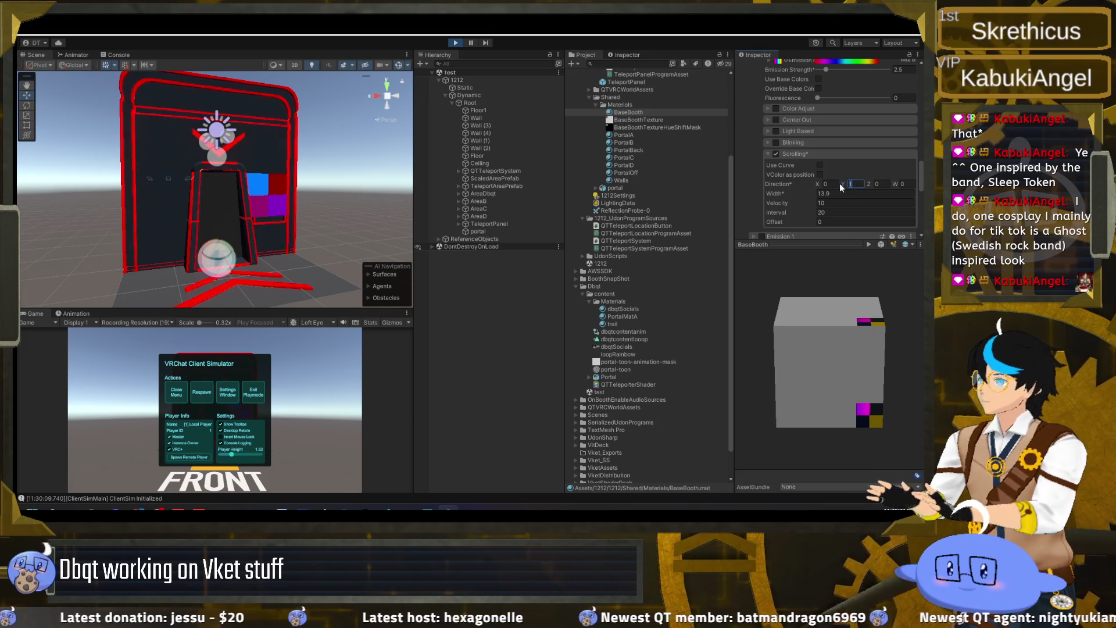
{"action": "type", "text": "2"}
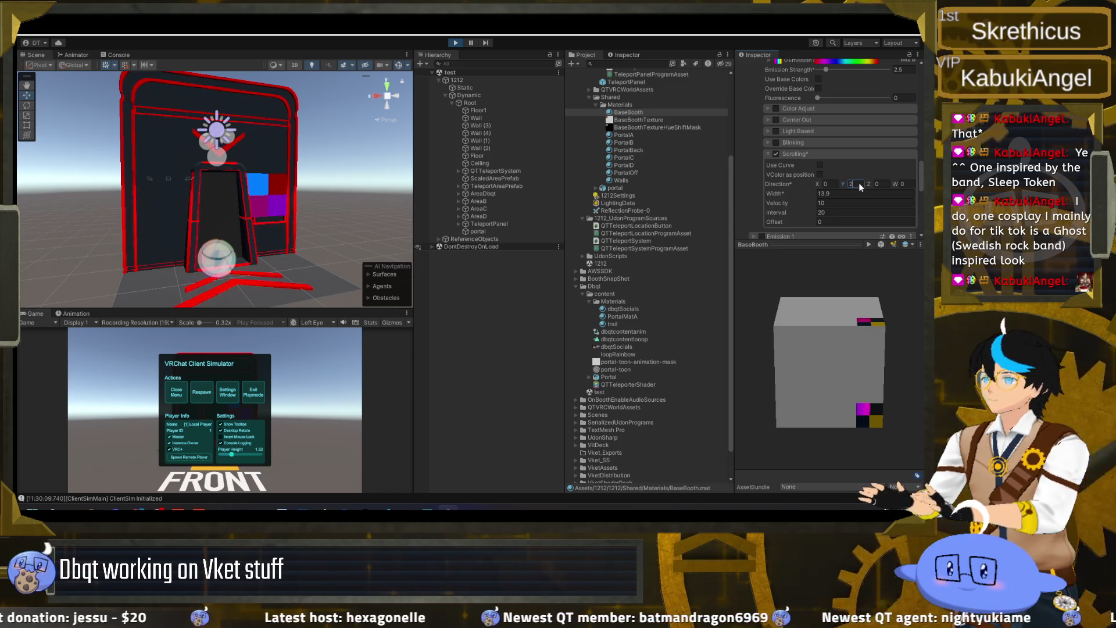
{"action": "key", "text": "BackSpace"}
{"action": "type", "text": "5"}
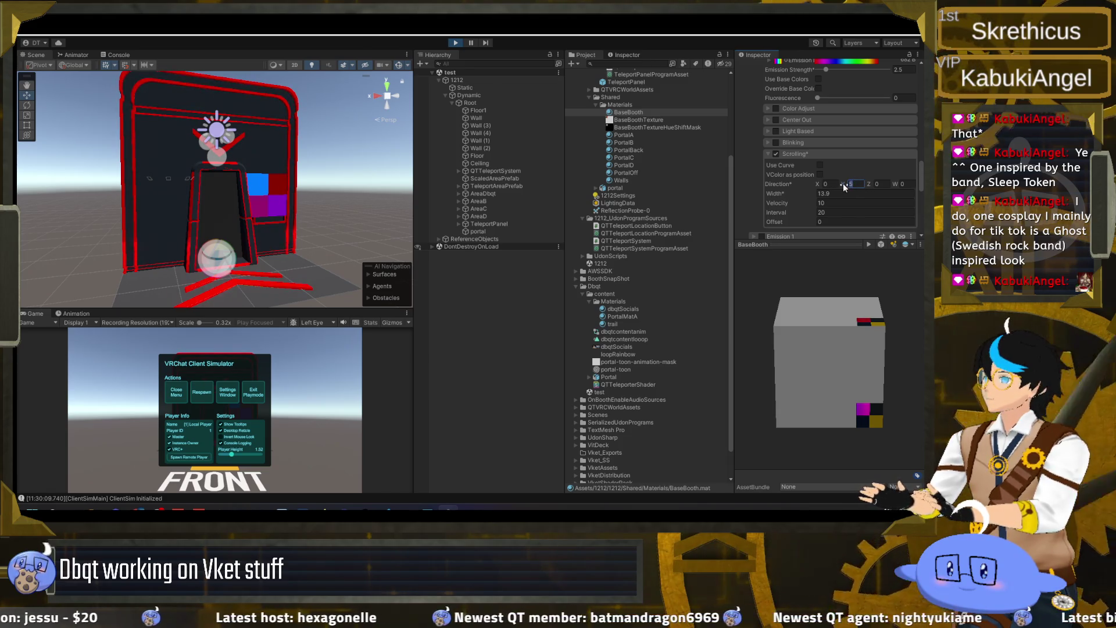
{"action": "type", "text": "0"}
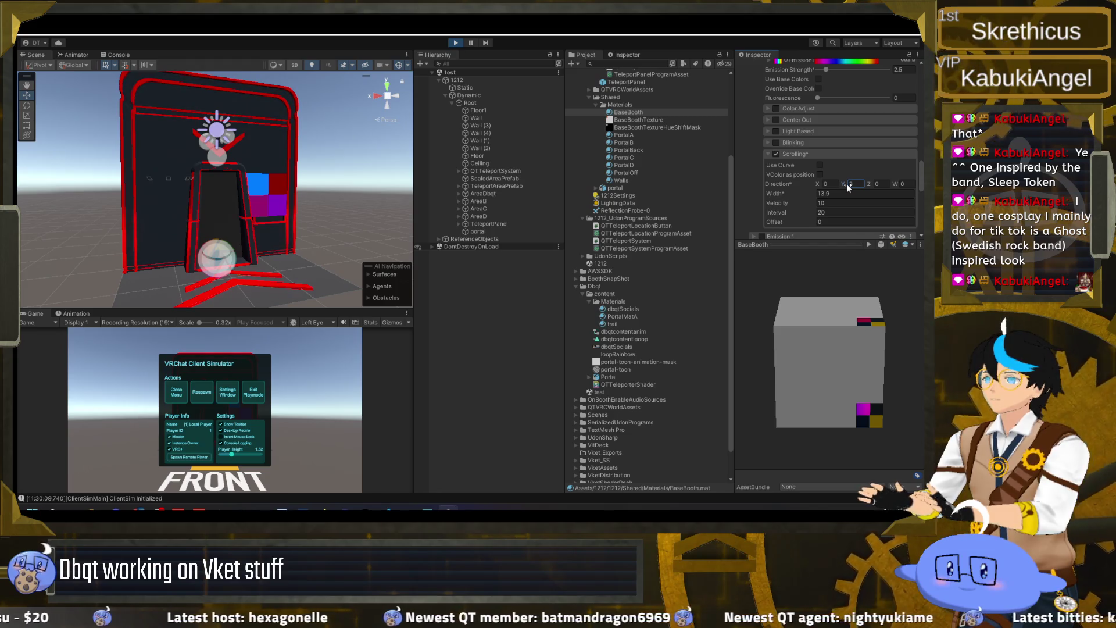
{"action": "key", "text": "BackSpace"}
{"action": "type", "text": "3"}
{"action": "left_click", "coordinate": [836, 203]}
{"action": "type", "text": "50"}
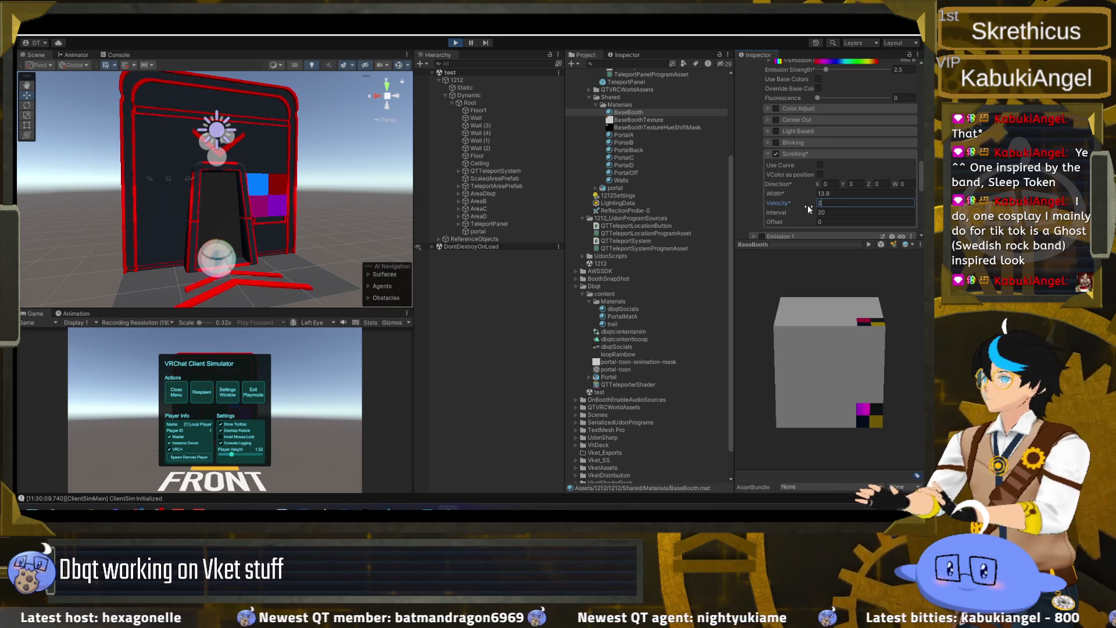
{"action": "type", "text": "20"}
{"action": "key", "text": "BackSpace"}
{"action": "key", "text": "BackSpace"}
{"action": "type", "text": "10"}
- Set interval to 10 and direction Y to -1, leaving VColor as position off
{"action": "left_click", "coordinate": [851, 183]}
{"action": "type", "text": "1"}
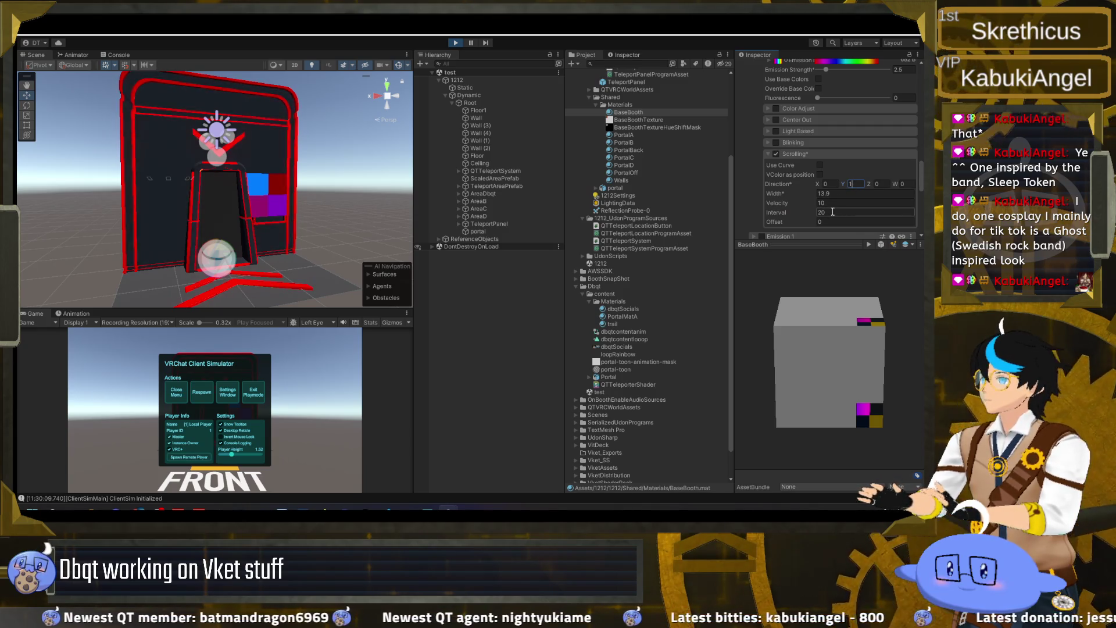
{"action": "type", "text": "2"}
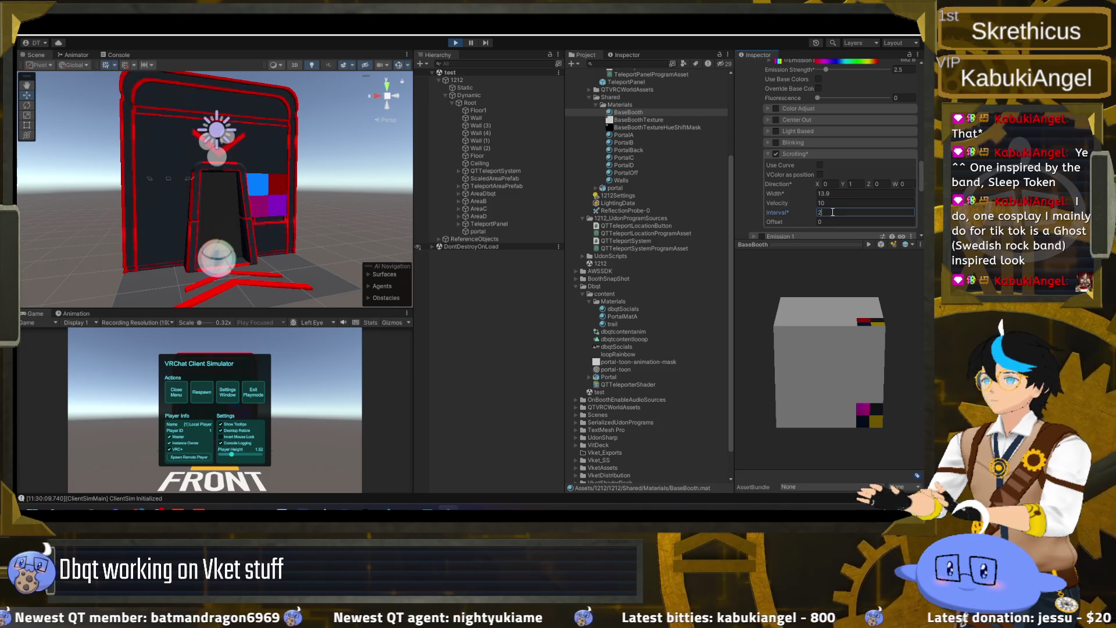
{"action": "type", "text": "10"}
{"action": "left_click", "coordinate": [852, 184]}
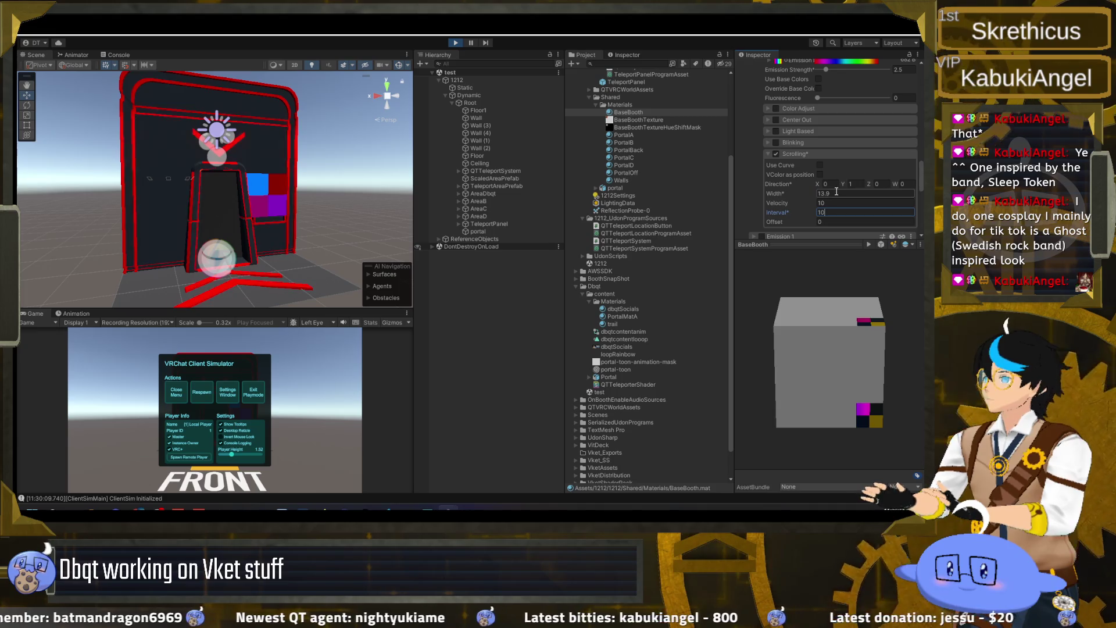
{"action": "type", "text": "-1"}
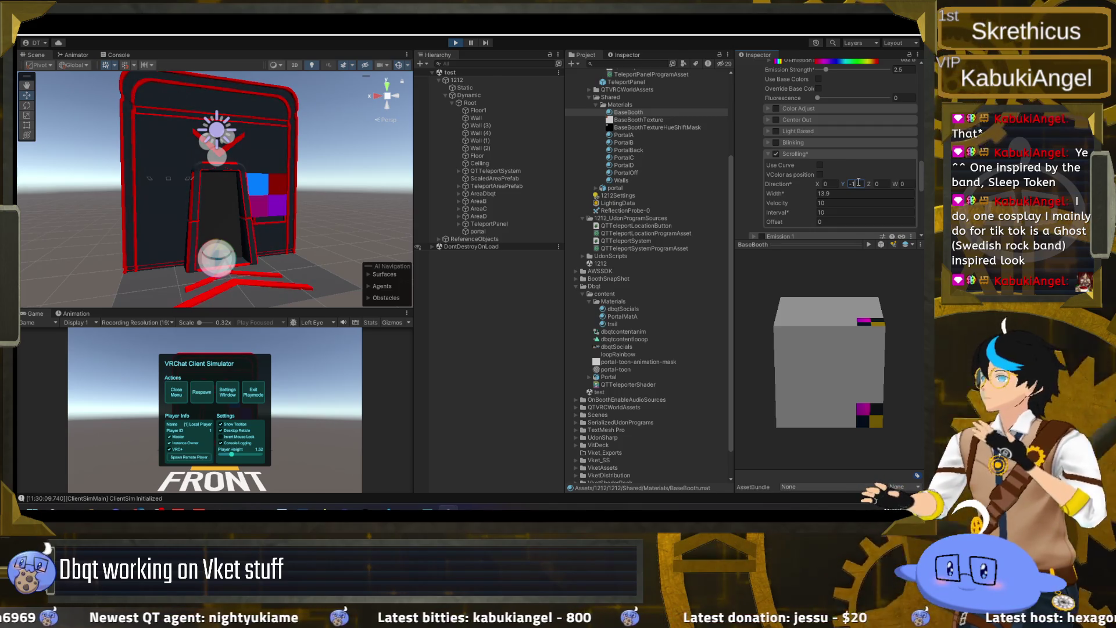
{"action": "left_click", "coordinate": [819, 174]}
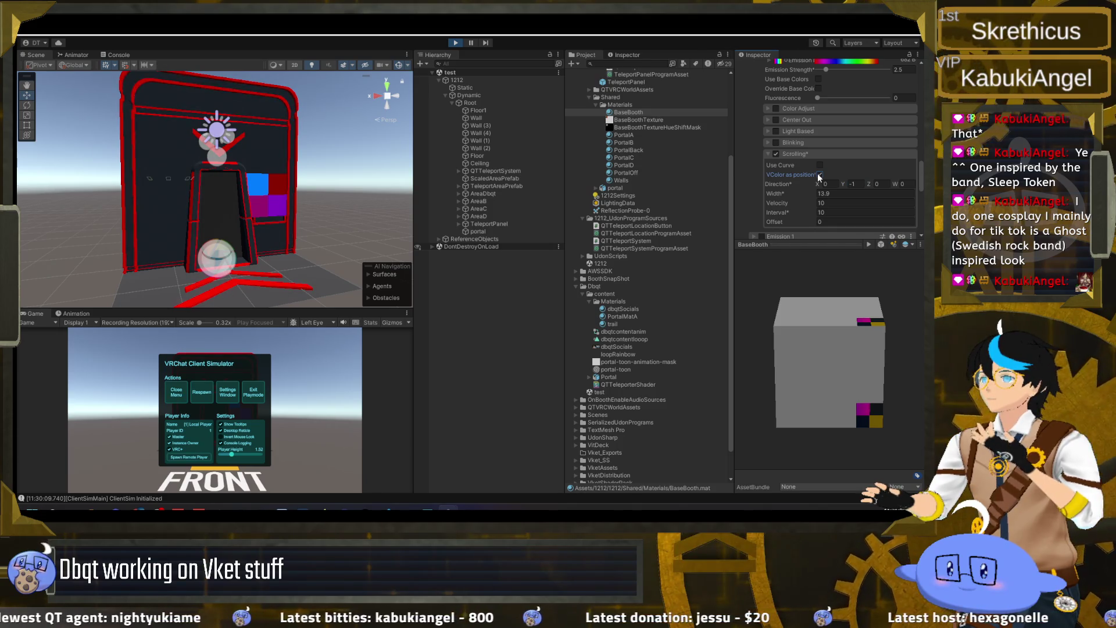
{"action": "left_click", "coordinate": [819, 175]}
{"action": "scroll", "coordinate": [797, 184], "scroll_direction": "up", "scroll_amount": 2}
{"action": "left_click", "coordinate": [798, 180]}
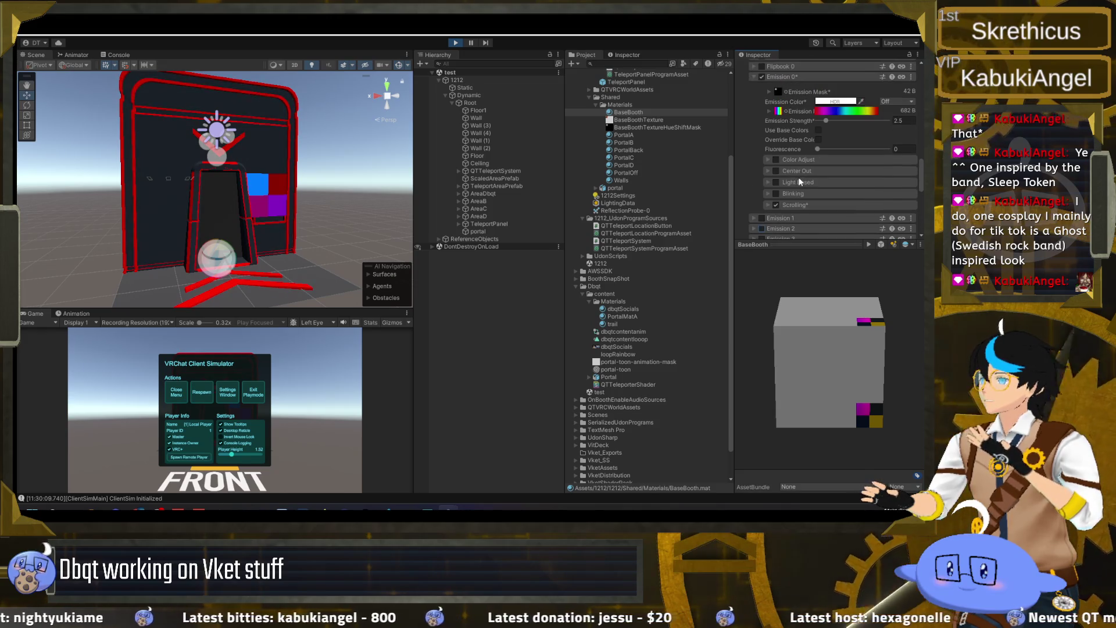
- Check Override Base Color, nudge Fluorescence up, and reveal the emission texture's Tiling/Offset/Panning fields
{"action": "left_click", "coordinate": [798, 182]}
{"action": "left_click", "coordinate": [799, 182]}
{"action": "left_click", "coordinate": [777, 171]}
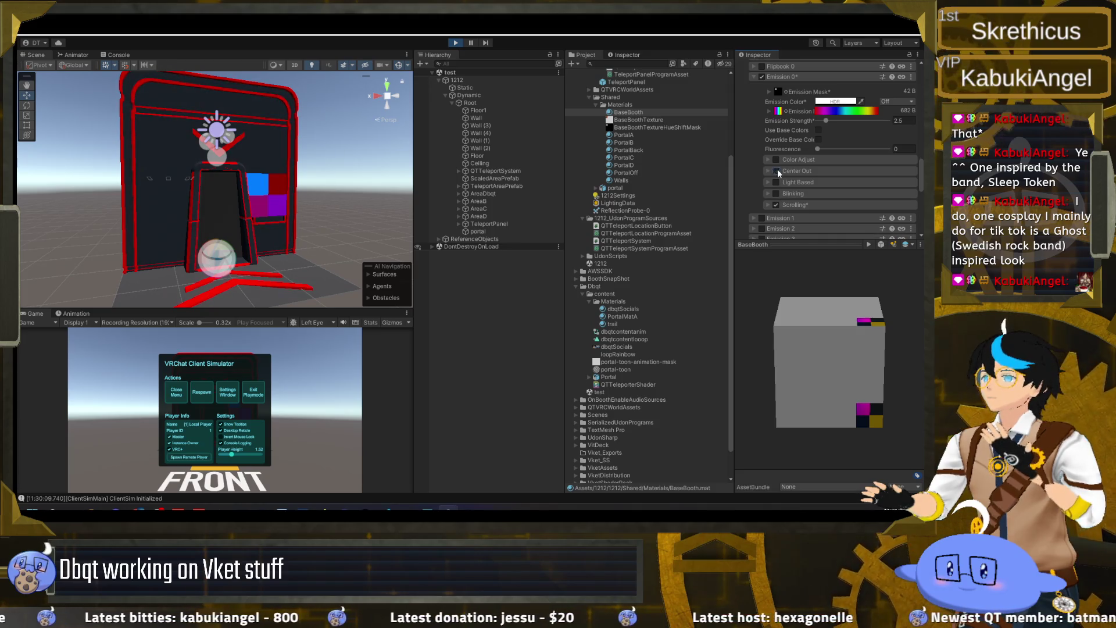
{"action": "left_click", "coordinate": [793, 160]}
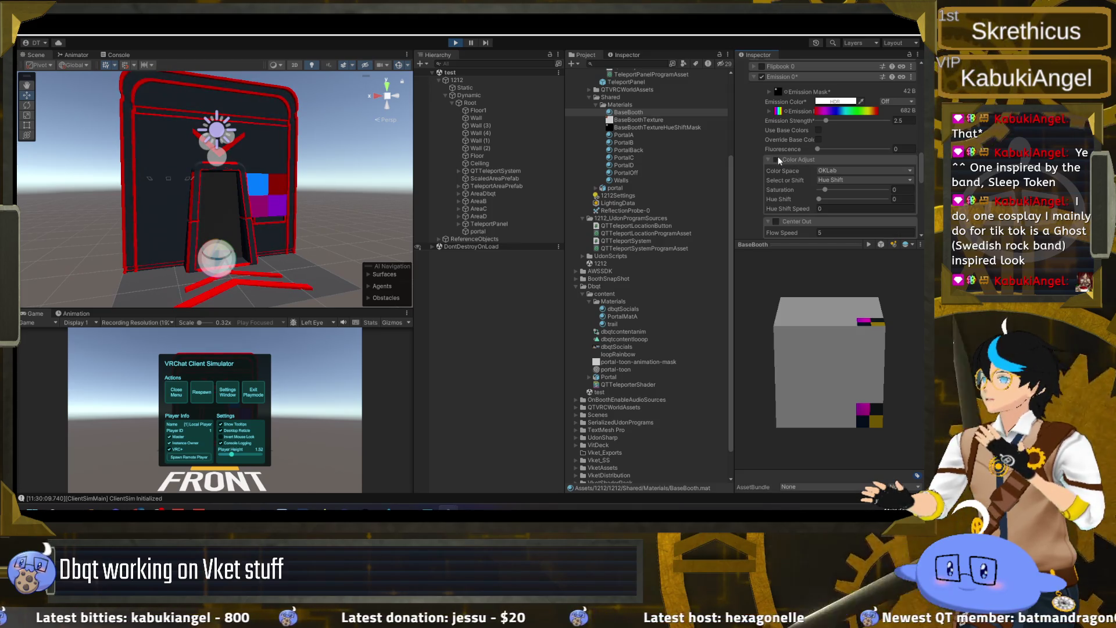
{"action": "left_click", "coordinate": [776, 159]}
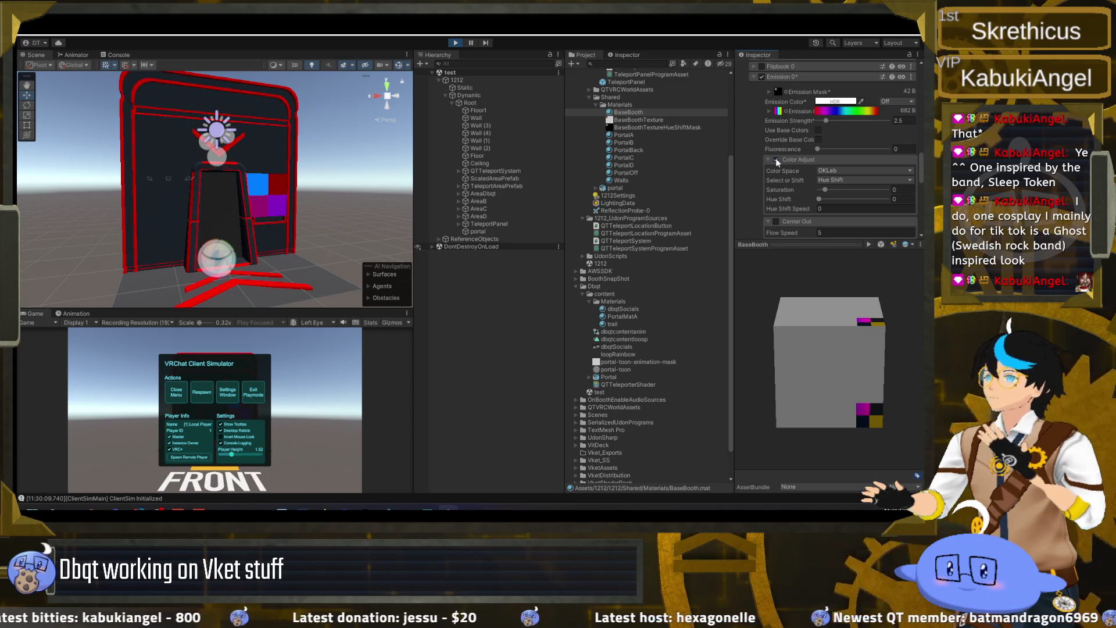
{"action": "left_click", "coordinate": [776, 160]}
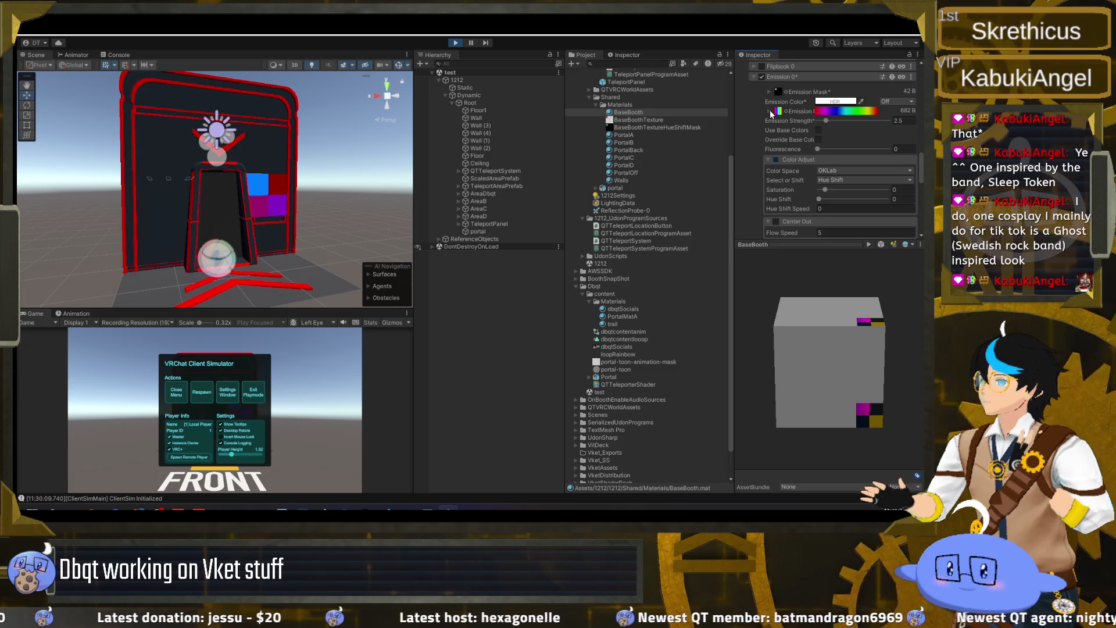
{"action": "left_click", "coordinate": [818, 140]}
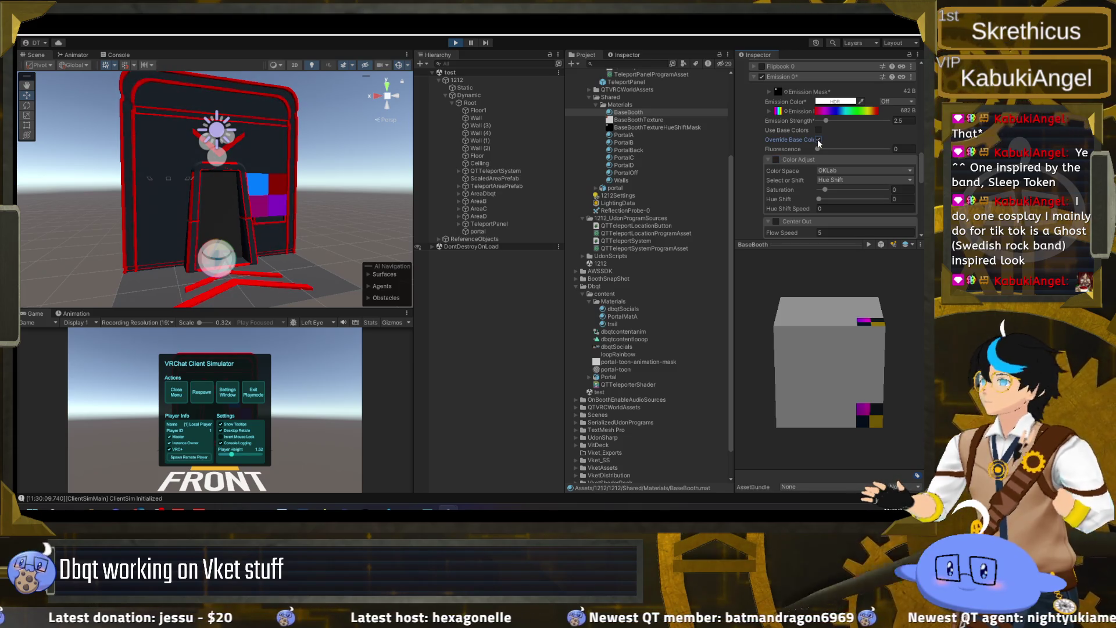
{"action": "left_click_drag", "start_coordinate": [818, 149], "coordinate": [831, 150]}
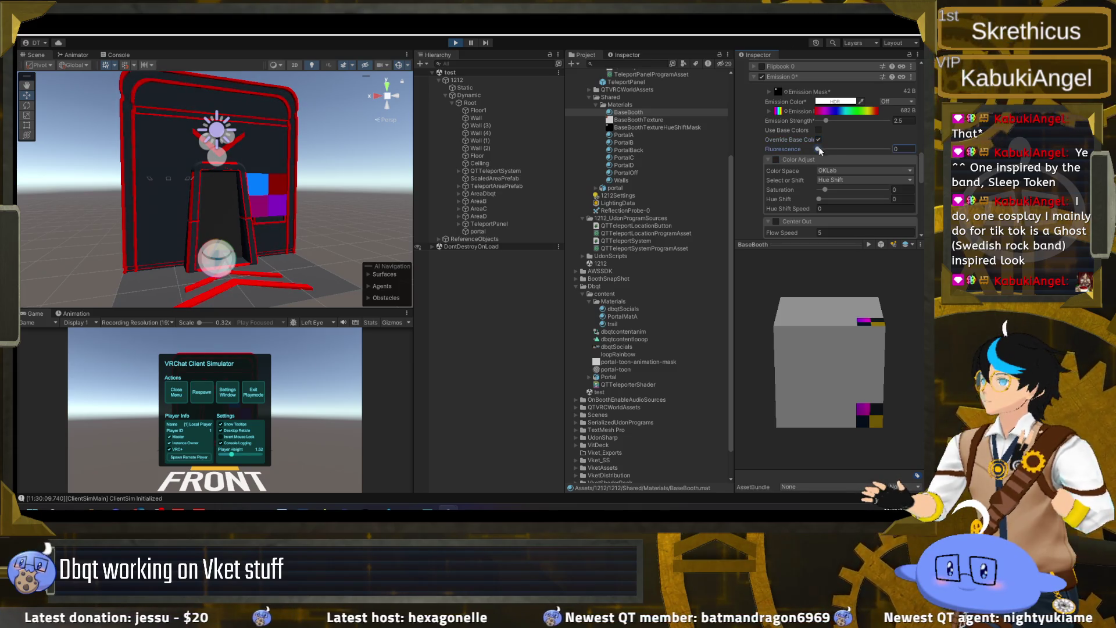
{"action": "left_click", "coordinate": [770, 111]}
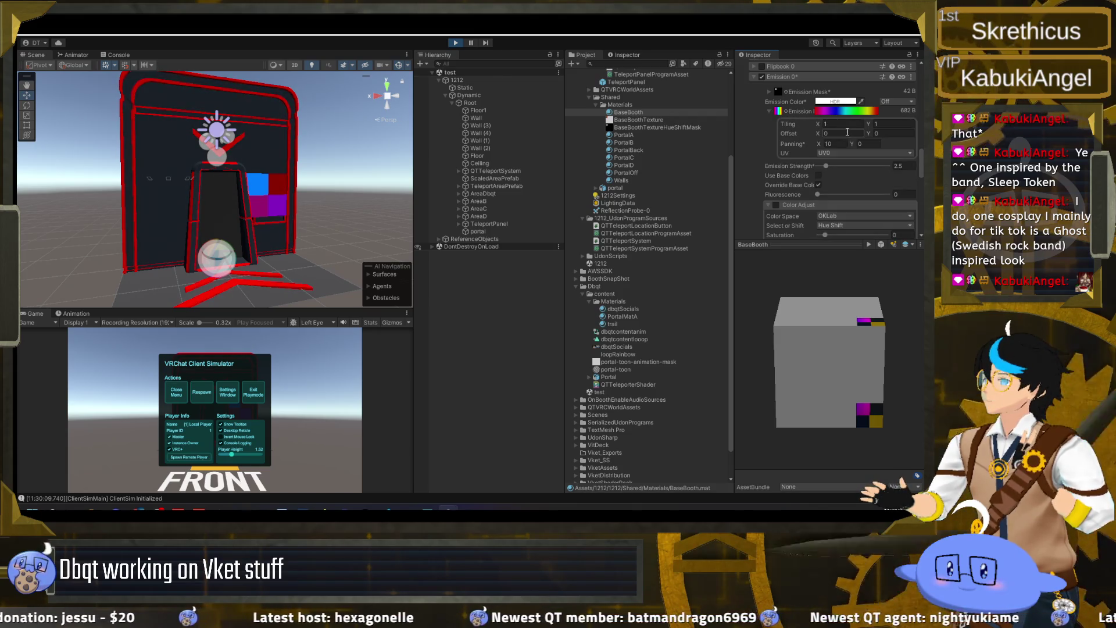
- Set Emission 0 Tiling X to 0.01 and Panning X to 0
{"action": "left_click_drag", "start_coordinate": [821, 145], "coordinate": [790, 142]}
{"action": "left_click", "coordinate": [832, 123]}
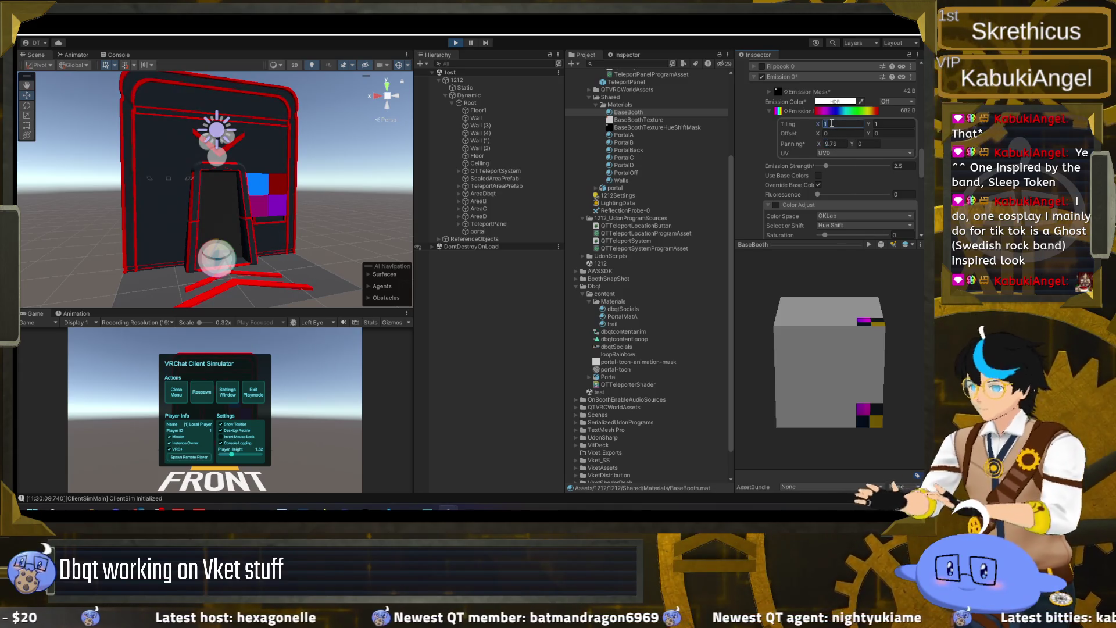
{"action": "type", "text": "0.1"}
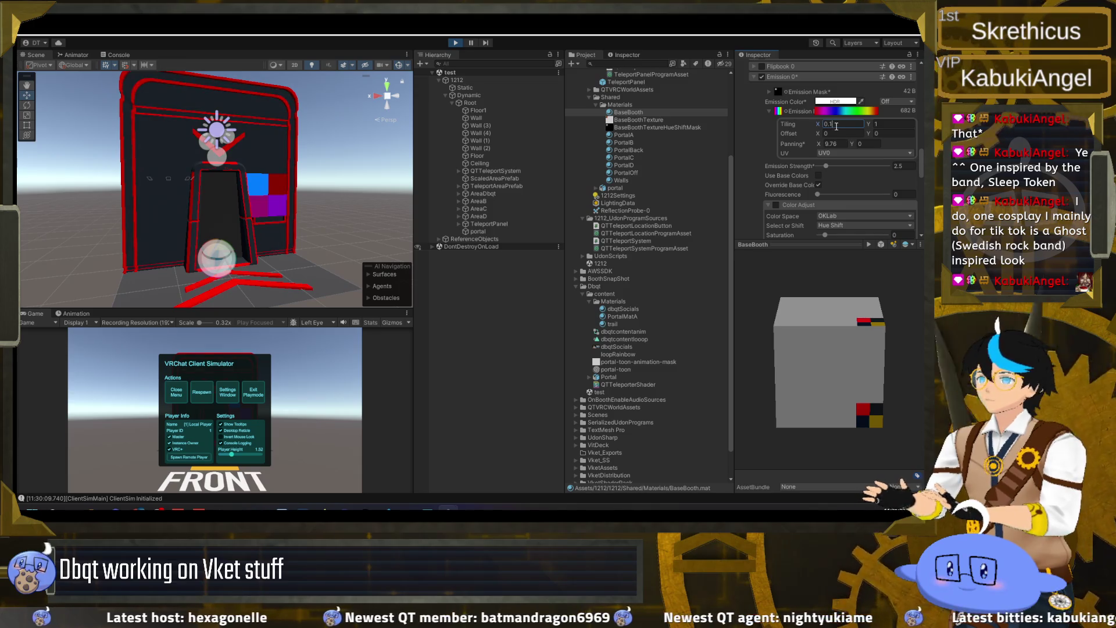
{"action": "key", "text": "BackSpace"}
{"action": "type", "text": "01"}
{"action": "left_click", "coordinate": [834, 143]}
{"action": "type", "text": "0"}
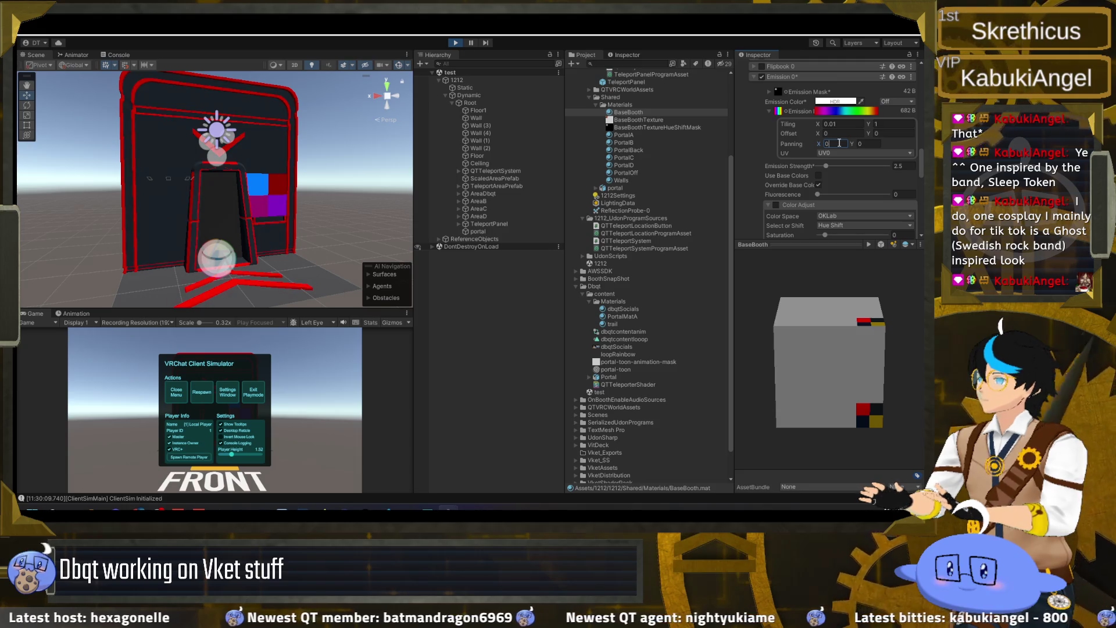
- Try horizontal and vertical offsets, resetting Offset X to 0, and peek at Emission Mask settings
{"action": "left_click_drag", "start_coordinate": [818, 133], "coordinate": [101, 135]}
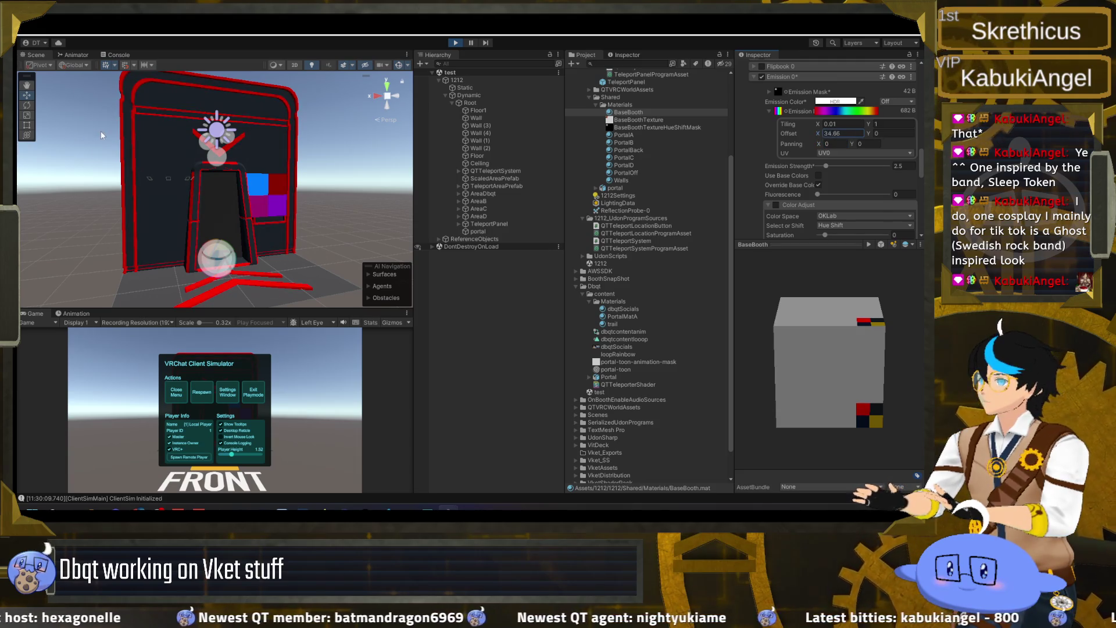
{"action": "left_click", "coordinate": [866, 133]}
{"action": "type", "text": "0"}
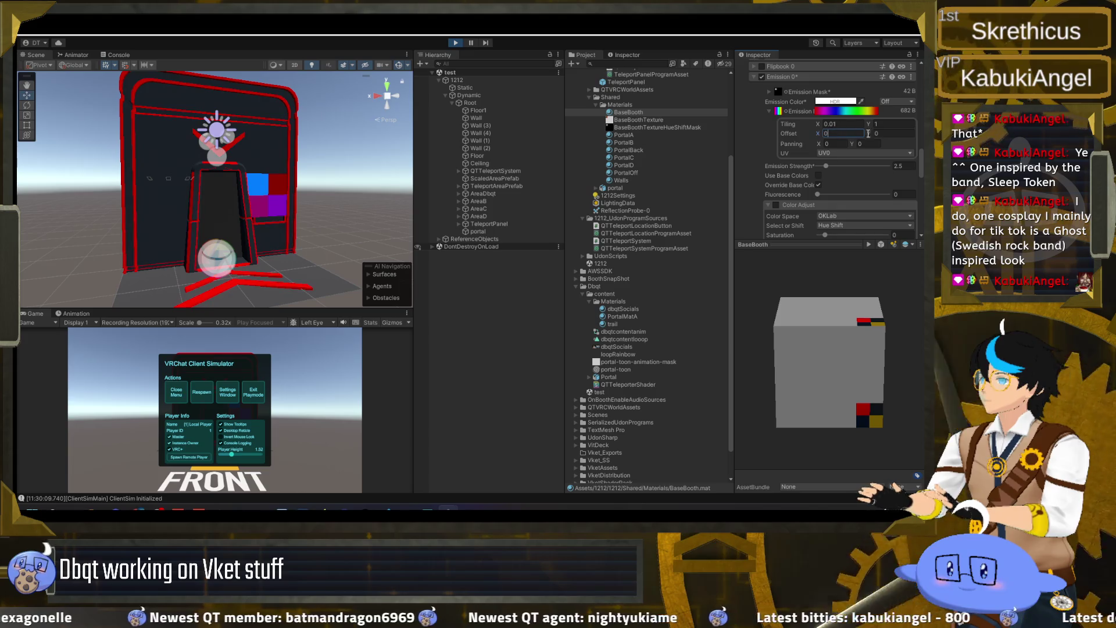
{"action": "left_click_drag", "start_coordinate": [868, 133], "coordinate": [893, 139]}
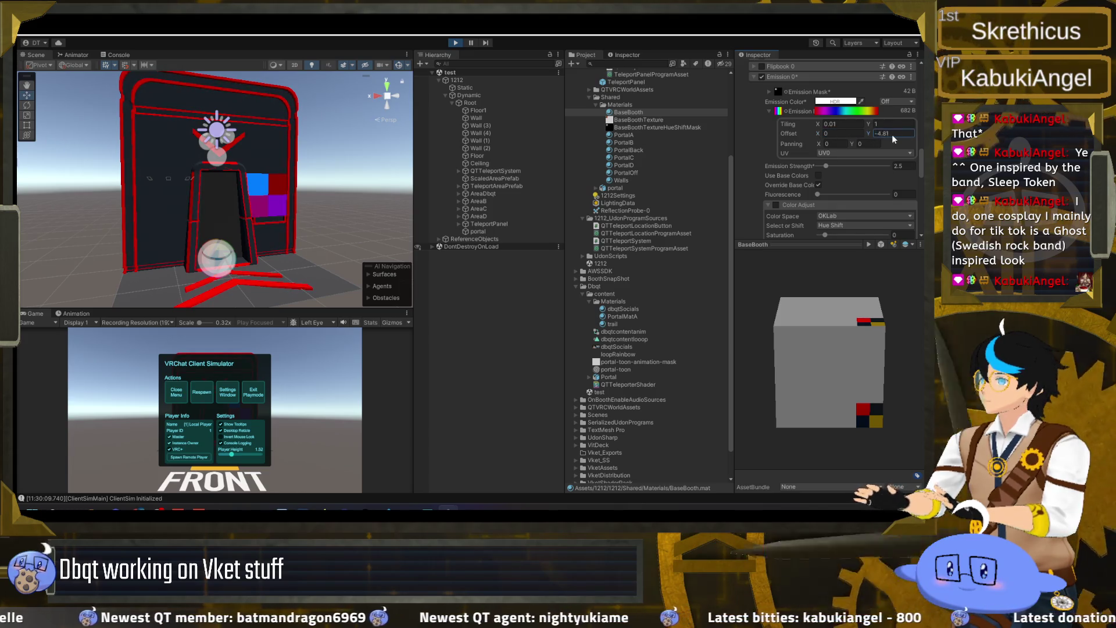
{"action": "left_click", "coordinate": [894, 101]}
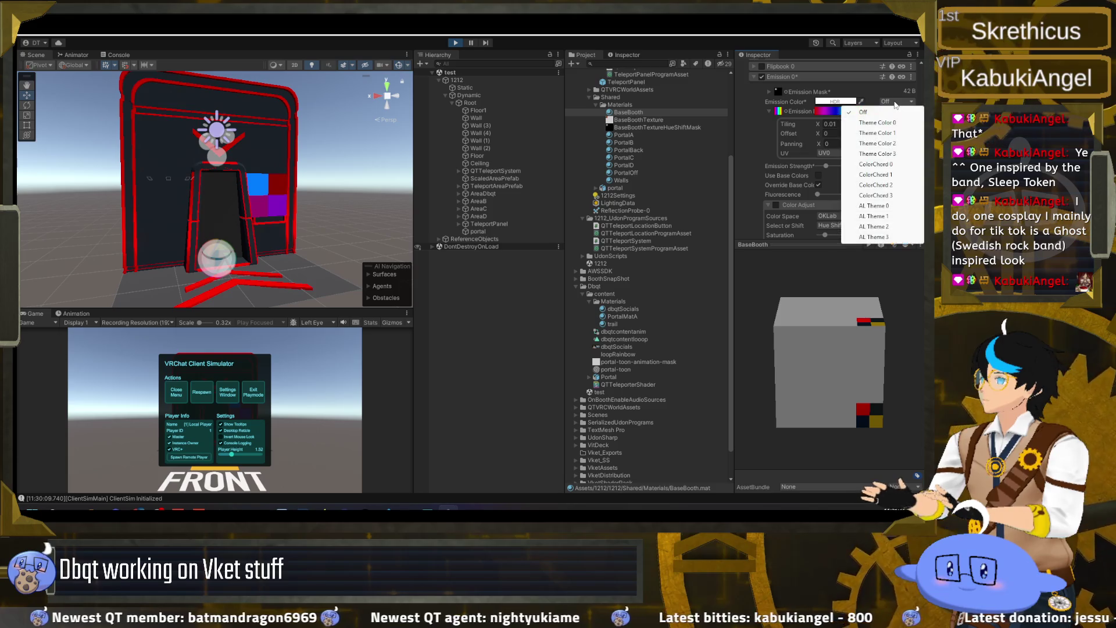
{"action": "left_click", "coordinate": [870, 92]}
{"action": "left_click", "coordinate": [870, 91]}
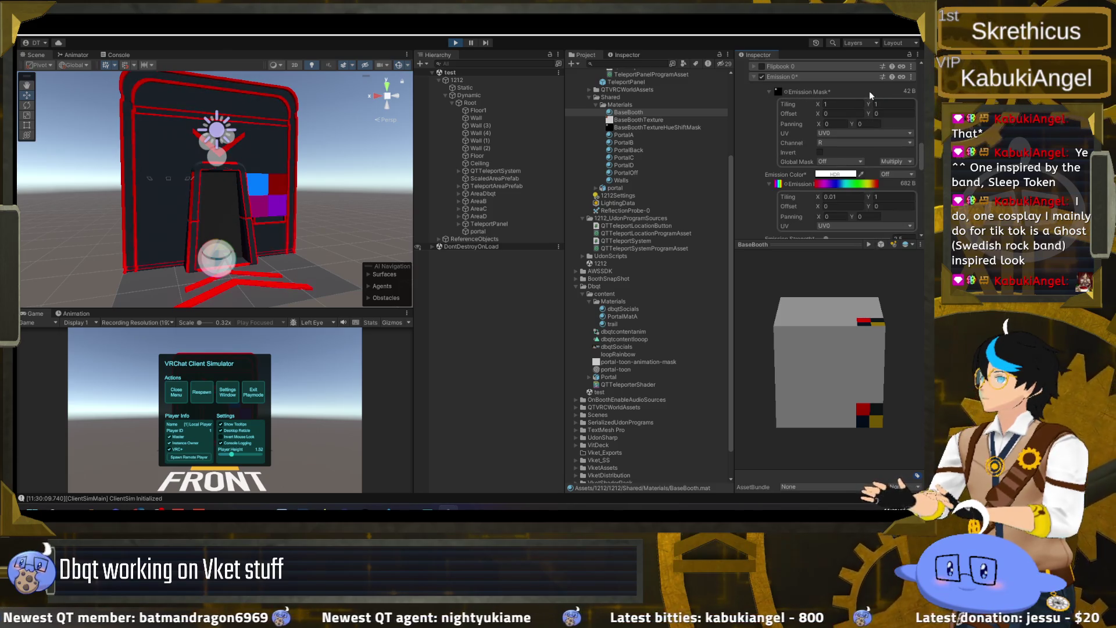
{"action": "left_click", "coordinate": [851, 90]}
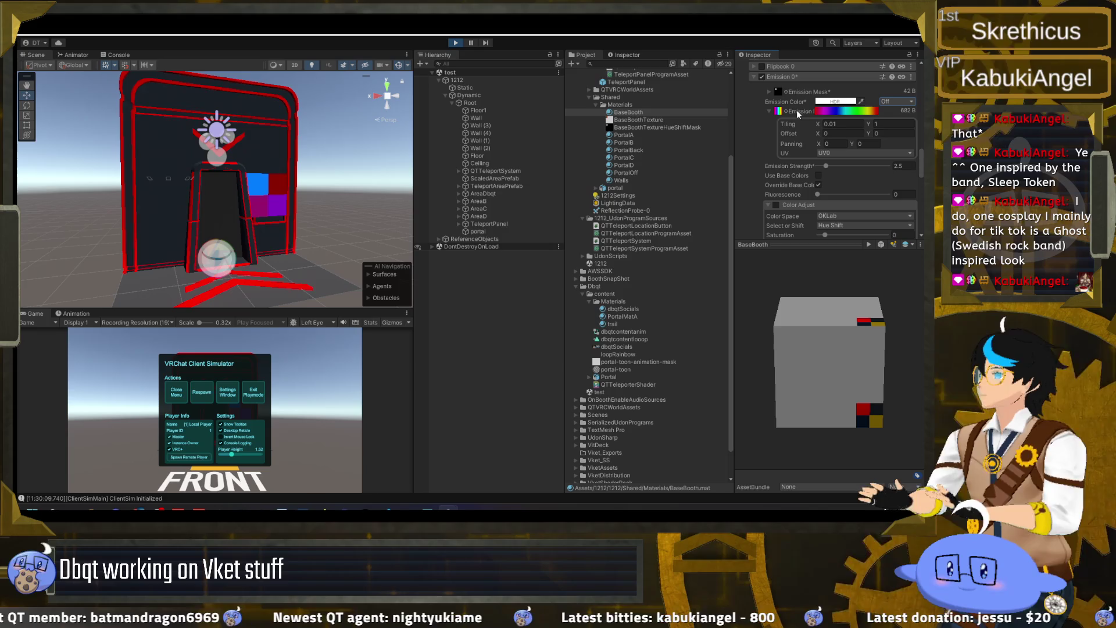
- Set Tiling X to 121 and Panning X to 10
{"action": "left_click", "coordinate": [836, 124]}
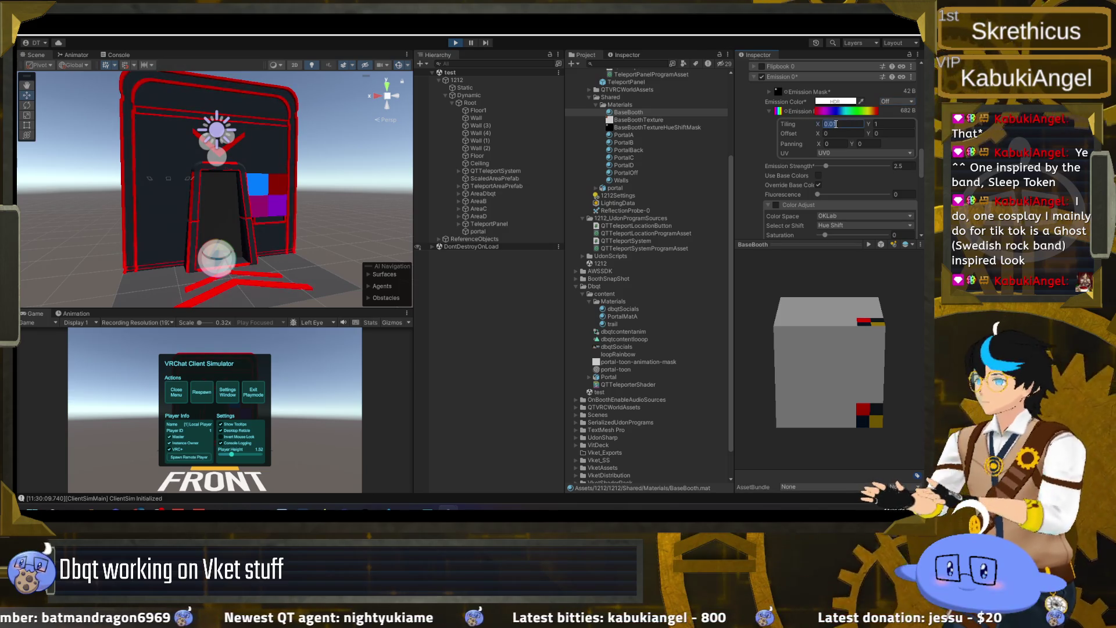
{"action": "type", "text": "10"}
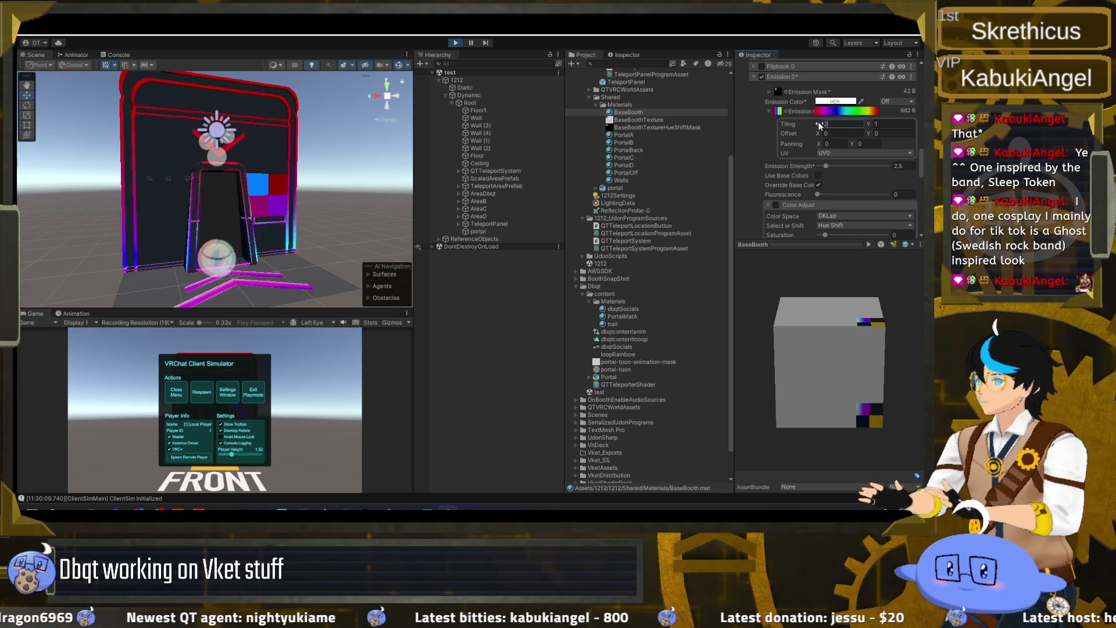
{"action": "key", "text": "BackSpace"}
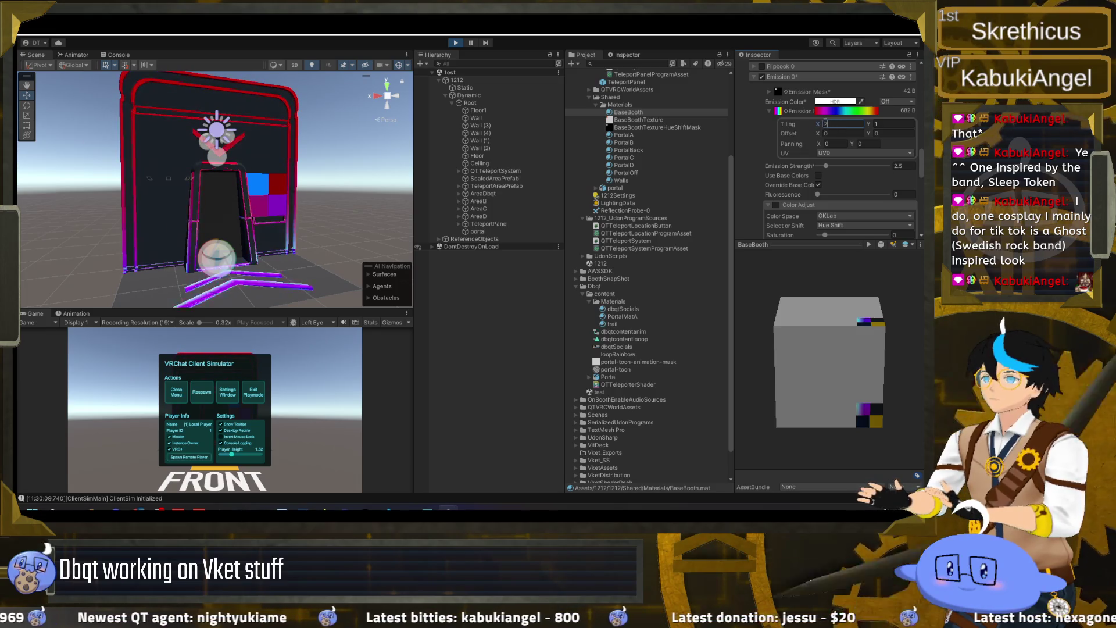
{"action": "type", "text": "2"}
{"action": "type", "text": "1"}
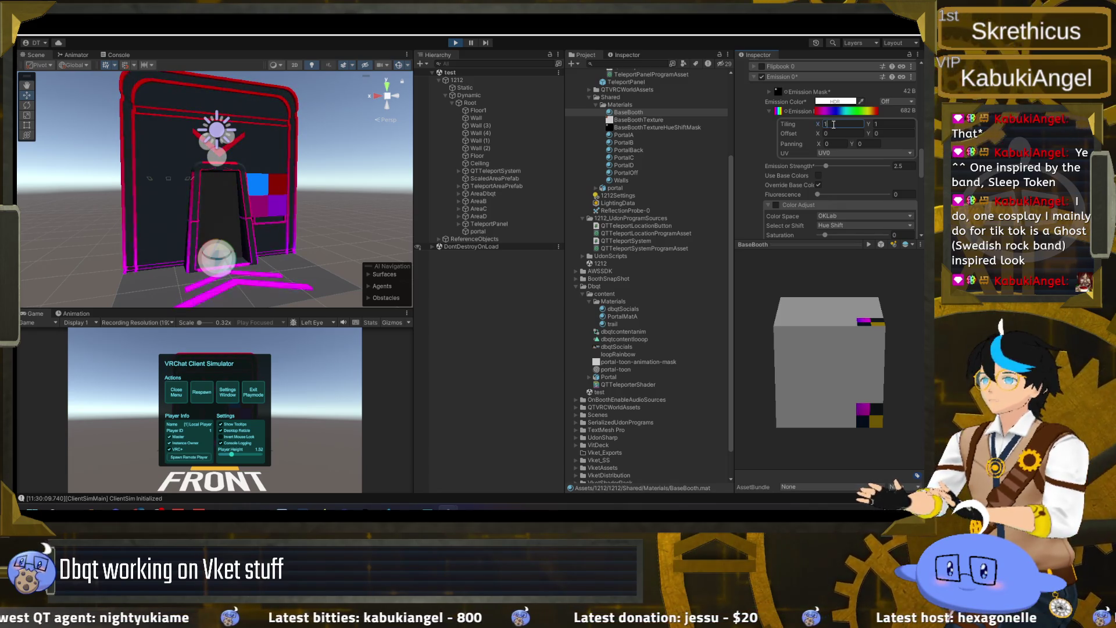
{"action": "left_click", "coordinate": [836, 143]}
{"action": "type", "text": "1"}
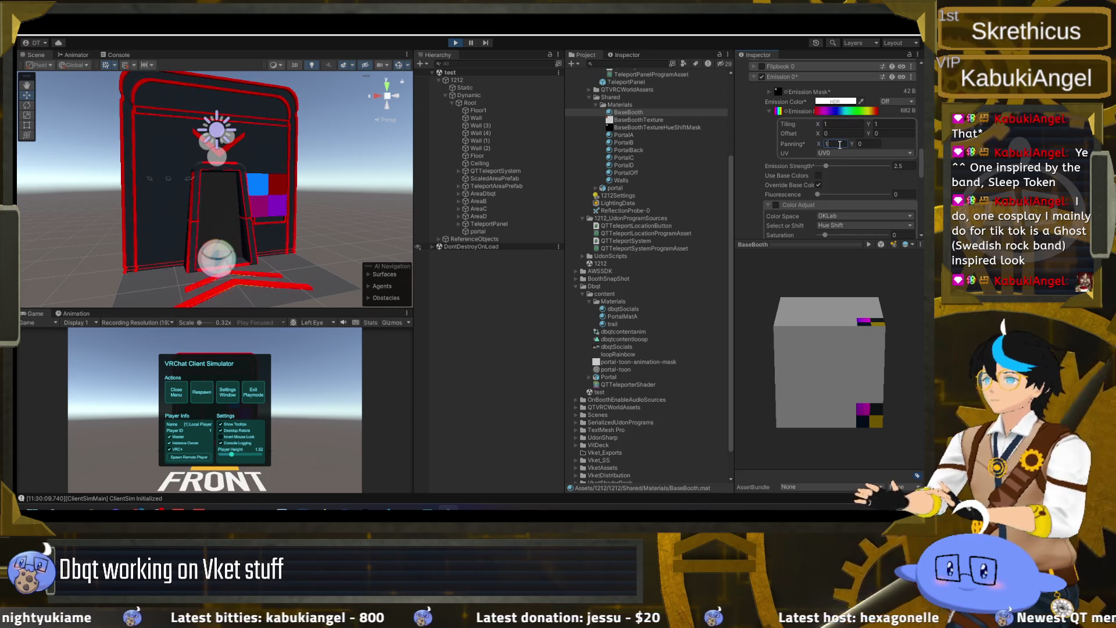
{"action": "type", "text": "0"}
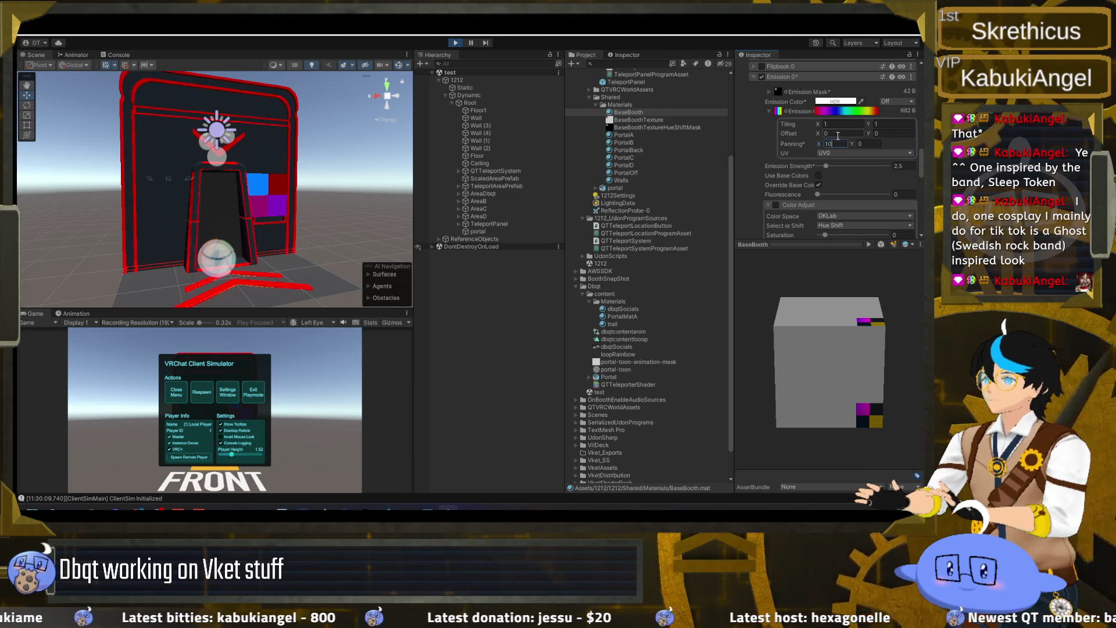
{"action": "scroll", "coordinate": [752, 173], "scroll_direction": "down", "scroll_amount": 5}
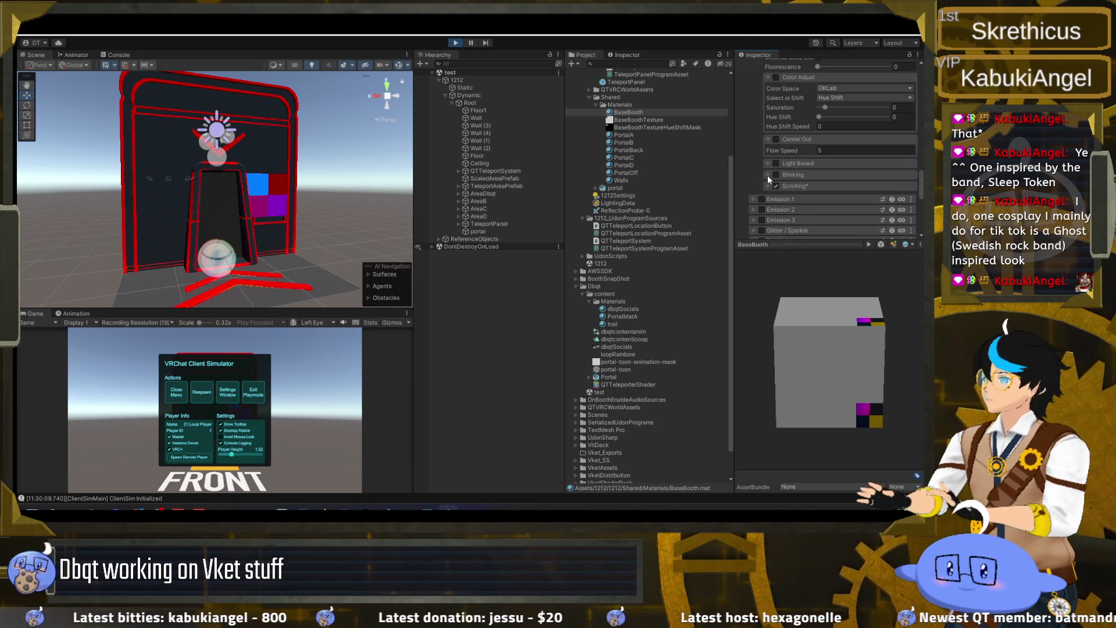
{"action": "scroll", "coordinate": [774, 187], "scroll_direction": "up", "scroll_amount": 5}
- Tick Override Base Color and set tiling to X 101, Y 1
{"action": "left_click", "coordinate": [817, 184]}
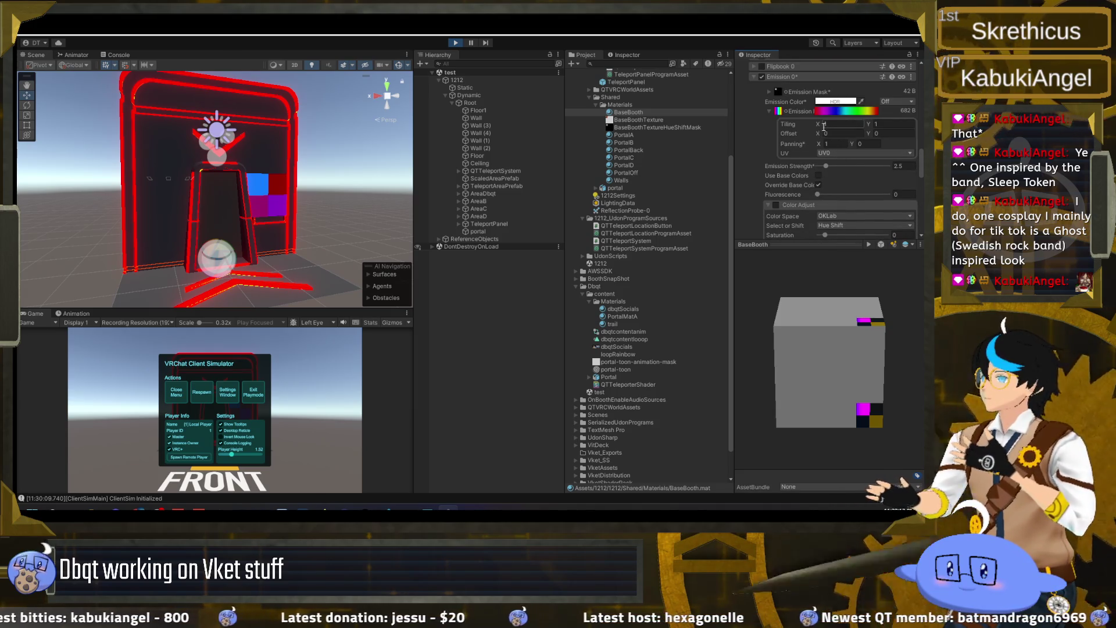
{"action": "mouse_move", "coordinate": [818, 127]}
{"action": "left_mouse_down"}
{"action": "mouse_move", "coordinate": [895, 121]}
{"action": "mouse_move", "coordinate": [48, 123]}
{"action": "mouse_move", "coordinate": [442, 122]}
{"action": "mouse_move", "coordinate": [762, 88]}
{"action": "left_mouse_up"}
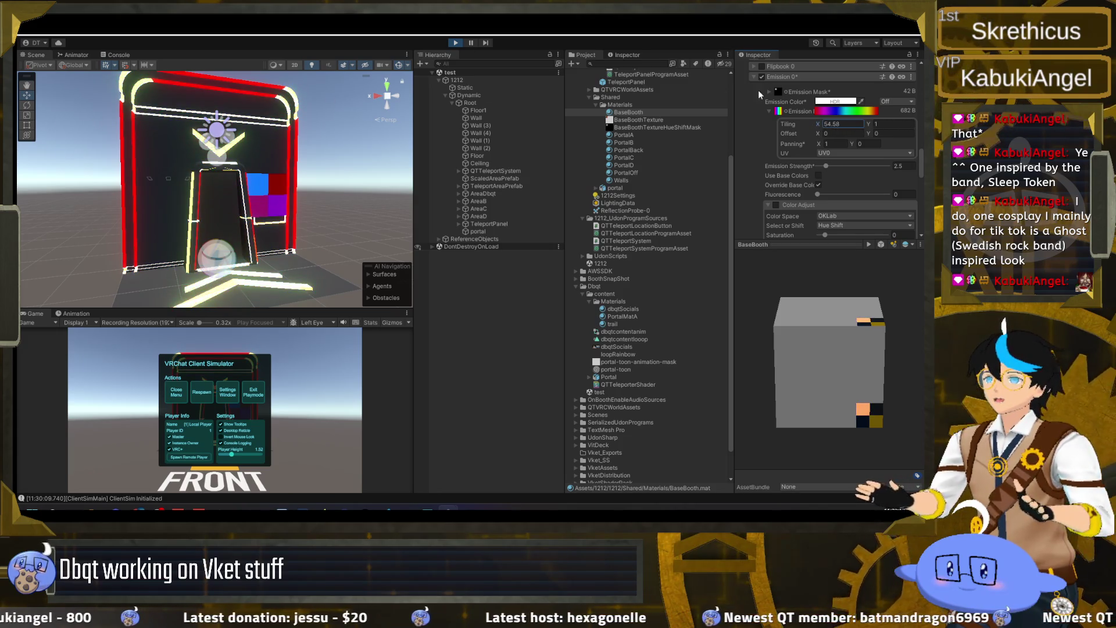
{"action": "left_click", "coordinate": [845, 123]}
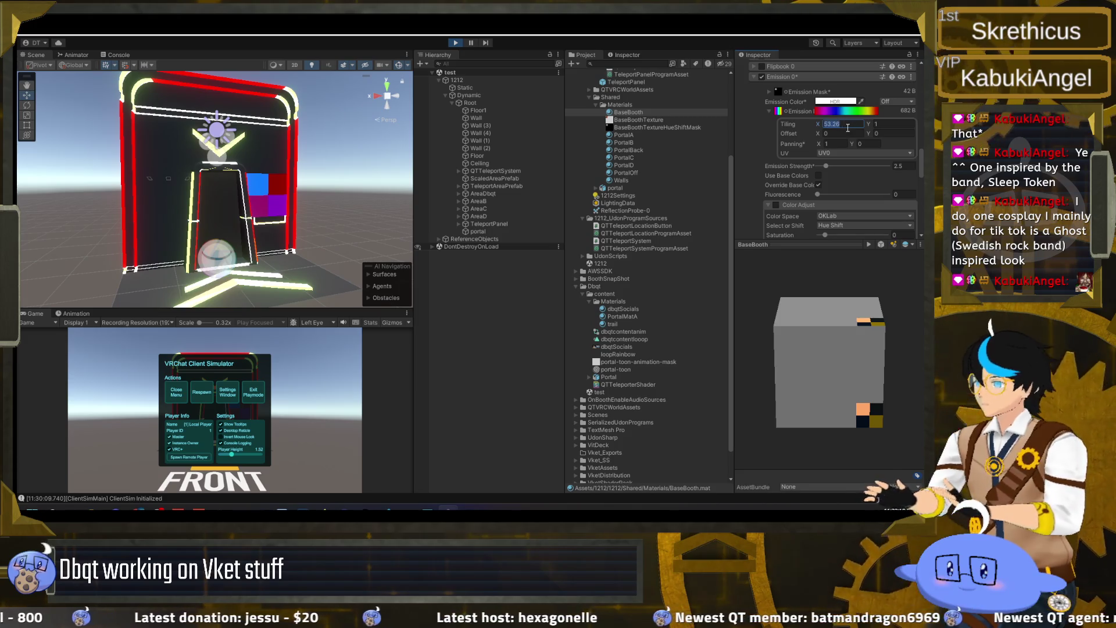
{"action": "type", "text": "10"}
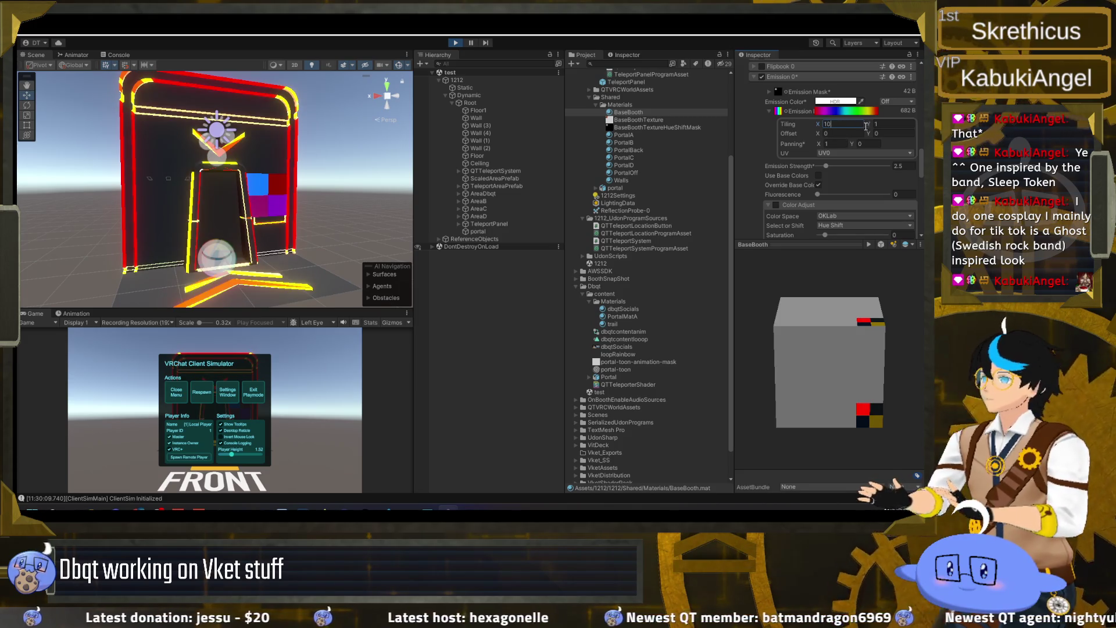
{"action": "type", "text": "1"}
{"action": "key", "text": "Tab"}
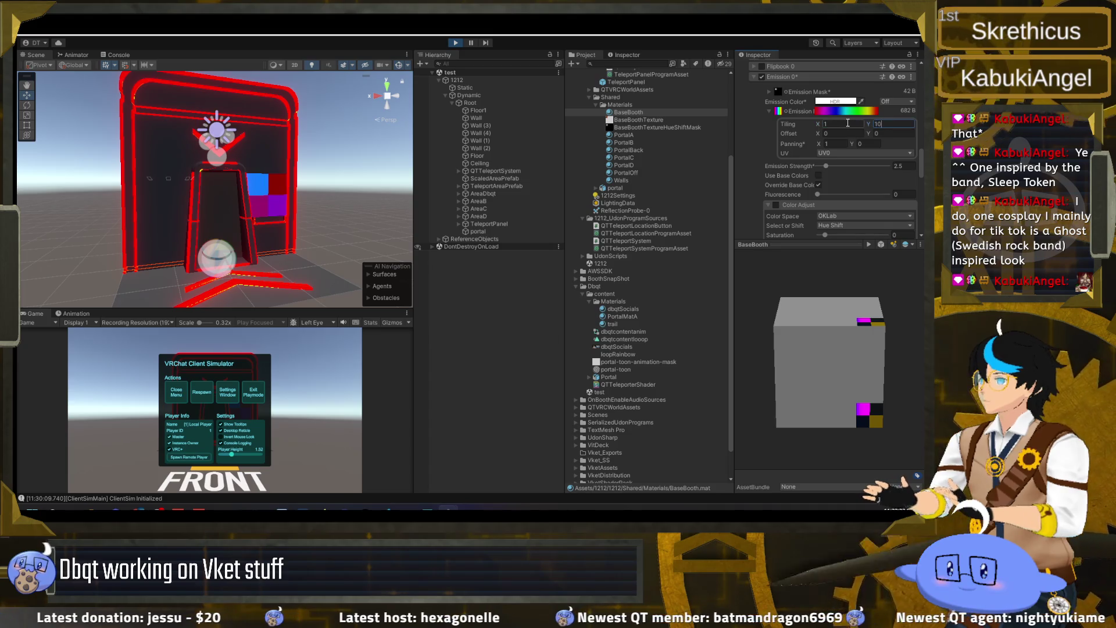
{"action": "type", "text": "1"}
- Experiment with Tiling X densities such as 110 and 10 while watching the booth frame
{"action": "left_click_drag", "start_coordinate": [814, 125], "coordinate": [848, 122]}
{"action": "type", "text": "1"}
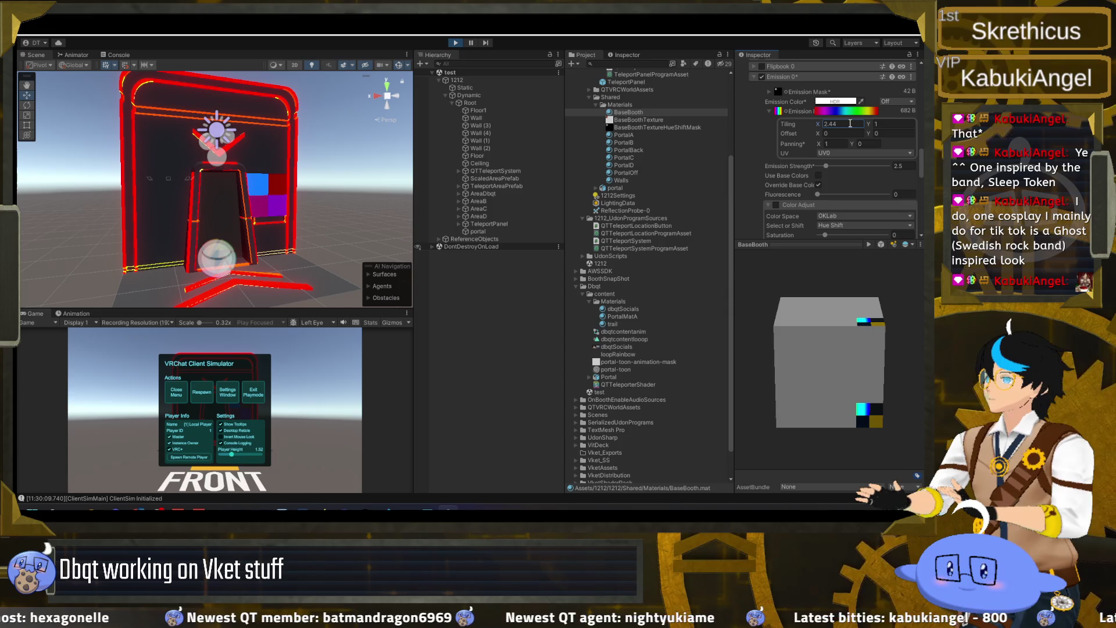
{"action": "type", "text": "10"}
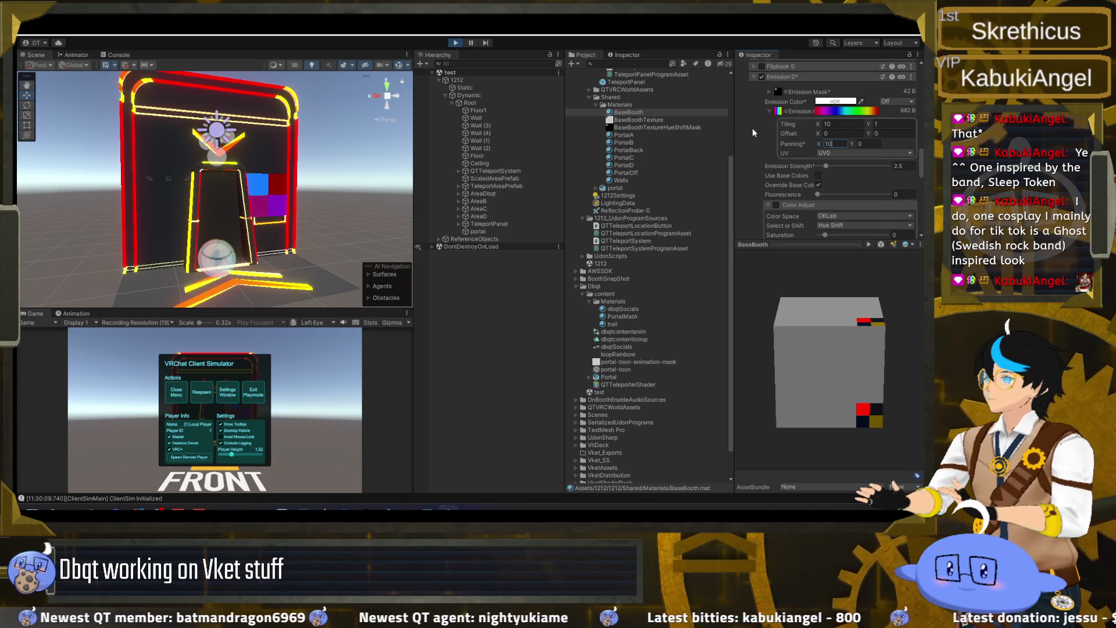
{"action": "mouse_move", "coordinate": [306, 189]}
{"action": "left_mouse_down"}
{"action": "mouse_move", "coordinate": [299, 234]}
{"action": "mouse_move", "coordinate": [349, 175]}
{"action": "left_mouse_up"}
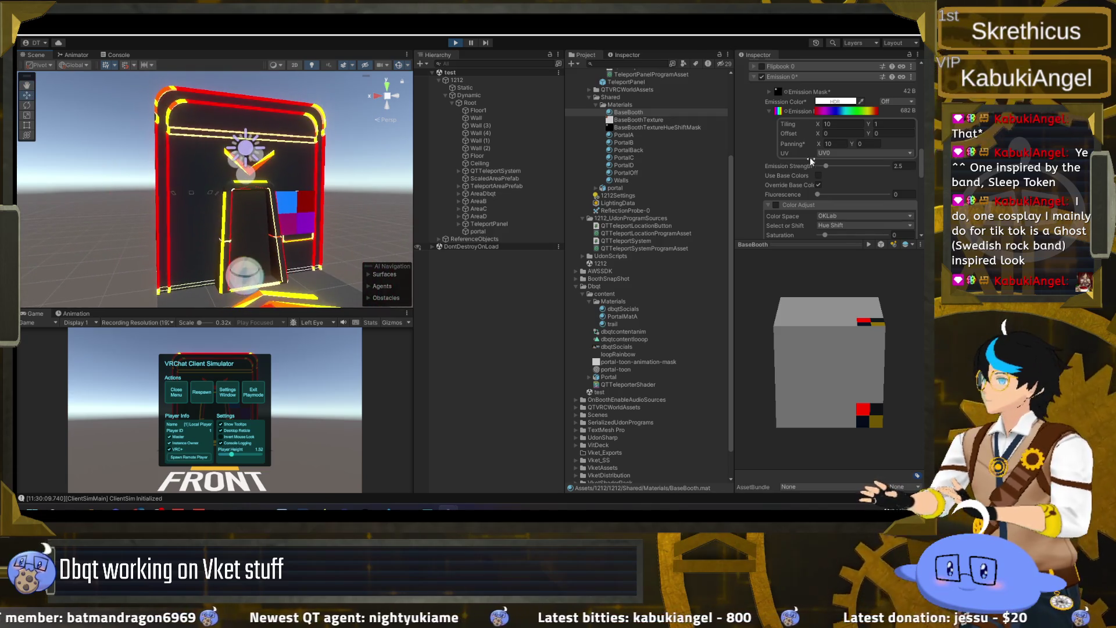
{"action": "left_click", "coordinate": [836, 123]}
{"action": "type", "text": "1"}
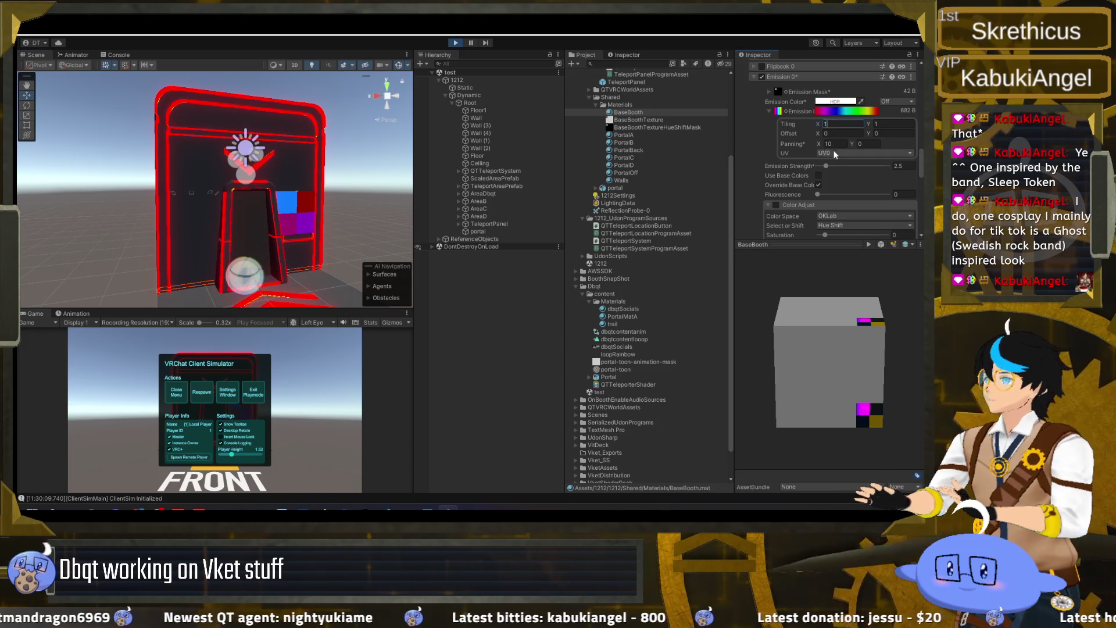
{"action": "type", "text": "0"}
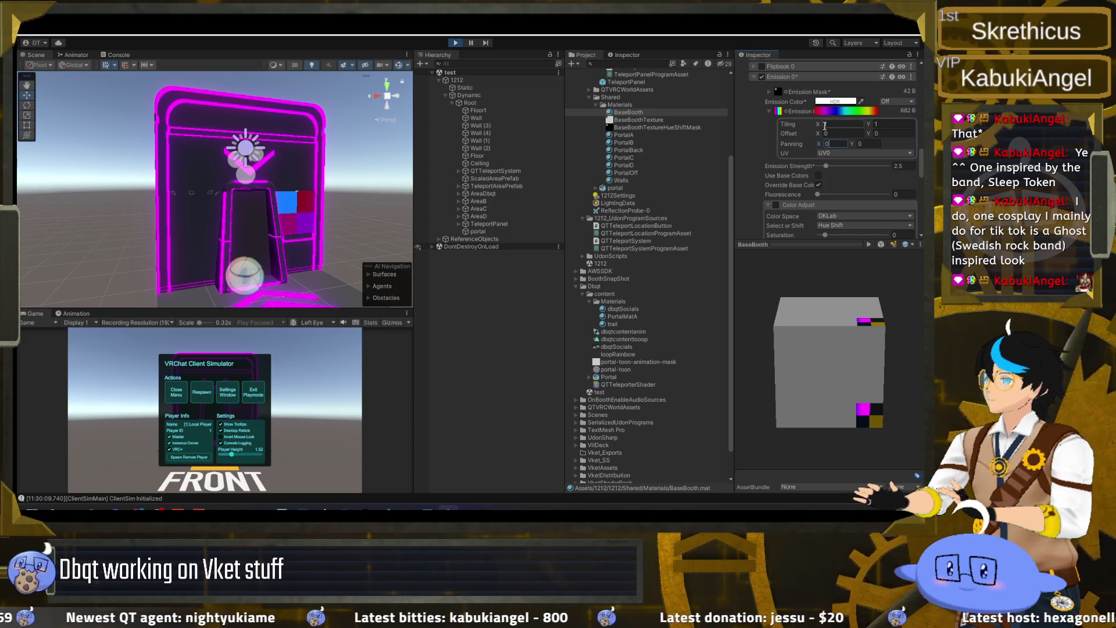
{"action": "left_click_drag", "start_coordinate": [817, 127], "coordinate": [882, 124]}
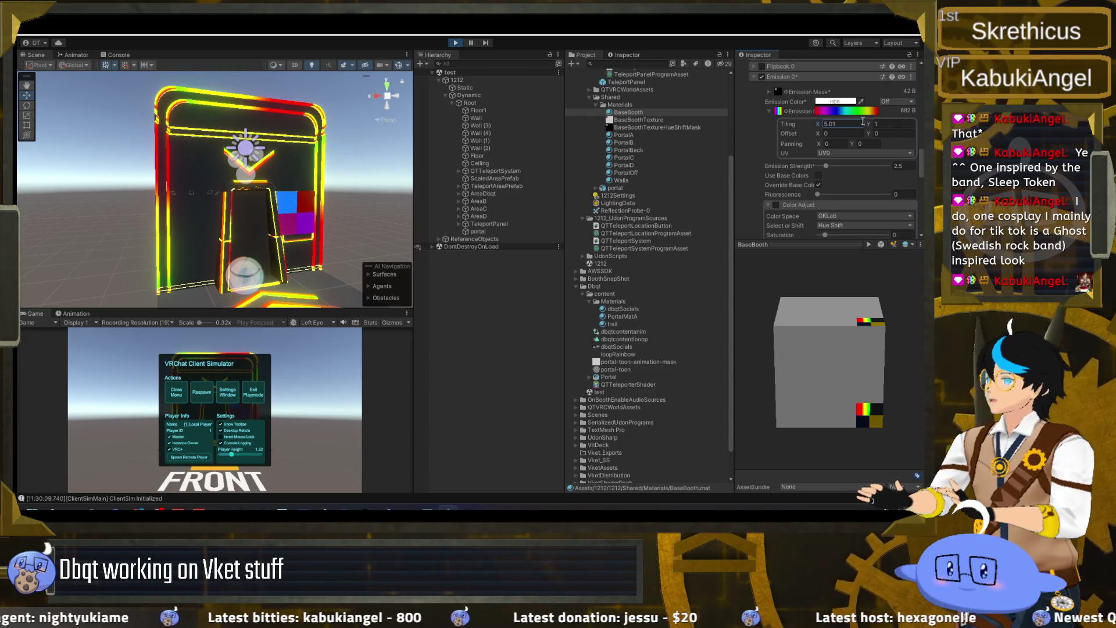
- Correct the Emission 0 Tiling X value down to 2
{"action": "type", "text": "3"}
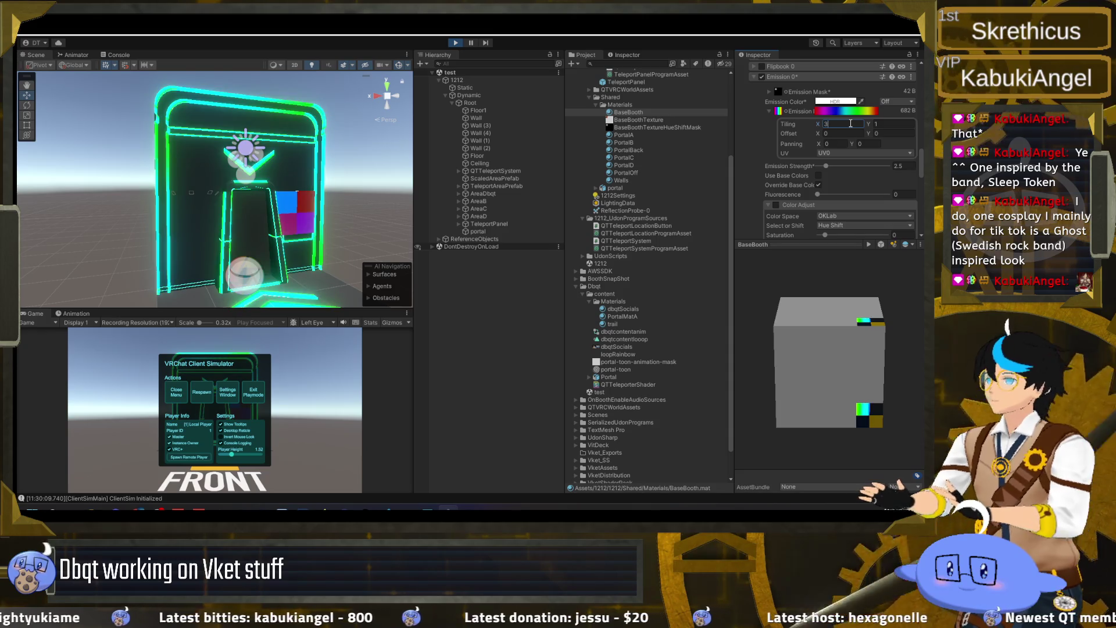
{"action": "type", "text": "1"}
{"action": "type", "text": "10"}
{"action": "type", "text": "3"}
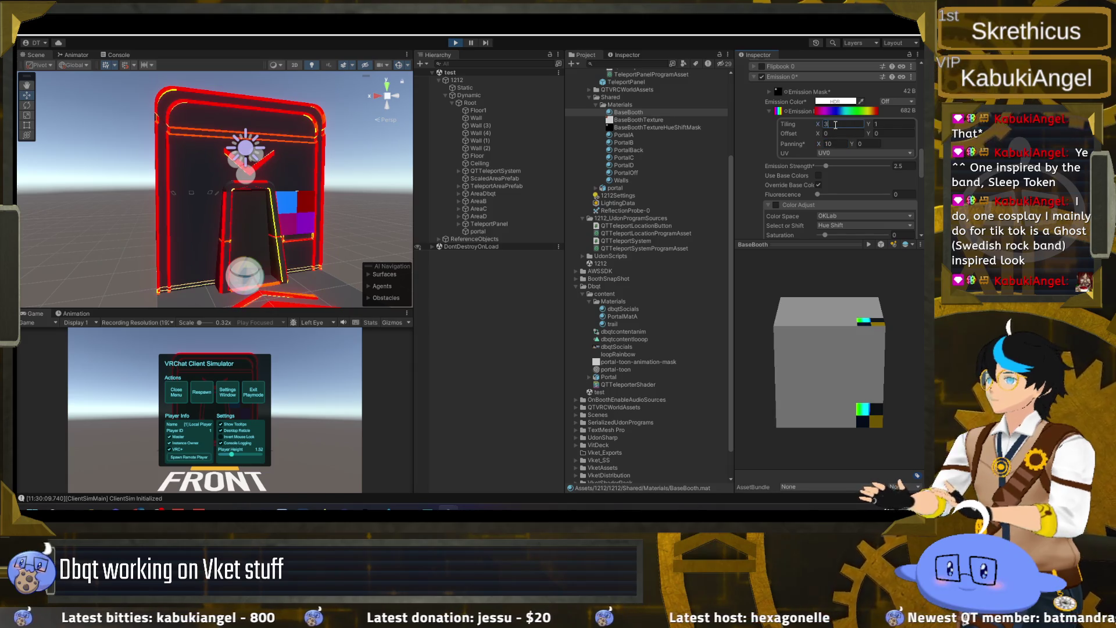
{"action": "type", "text": "5"}
{"action": "type", "text": "10.9"}
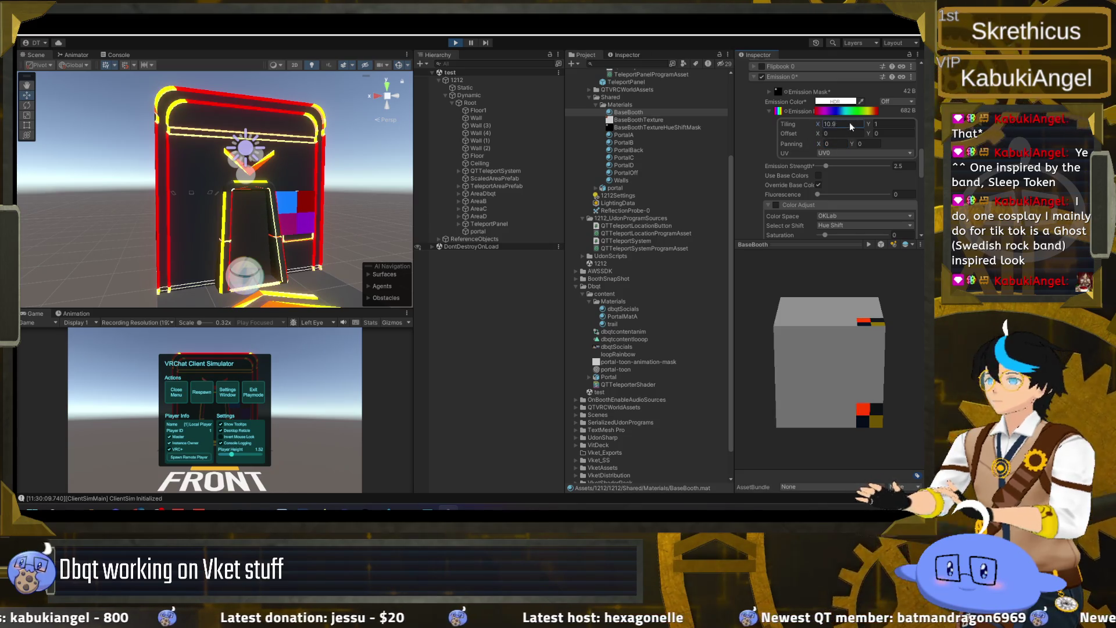
{"action": "type", "text": "2.59"}
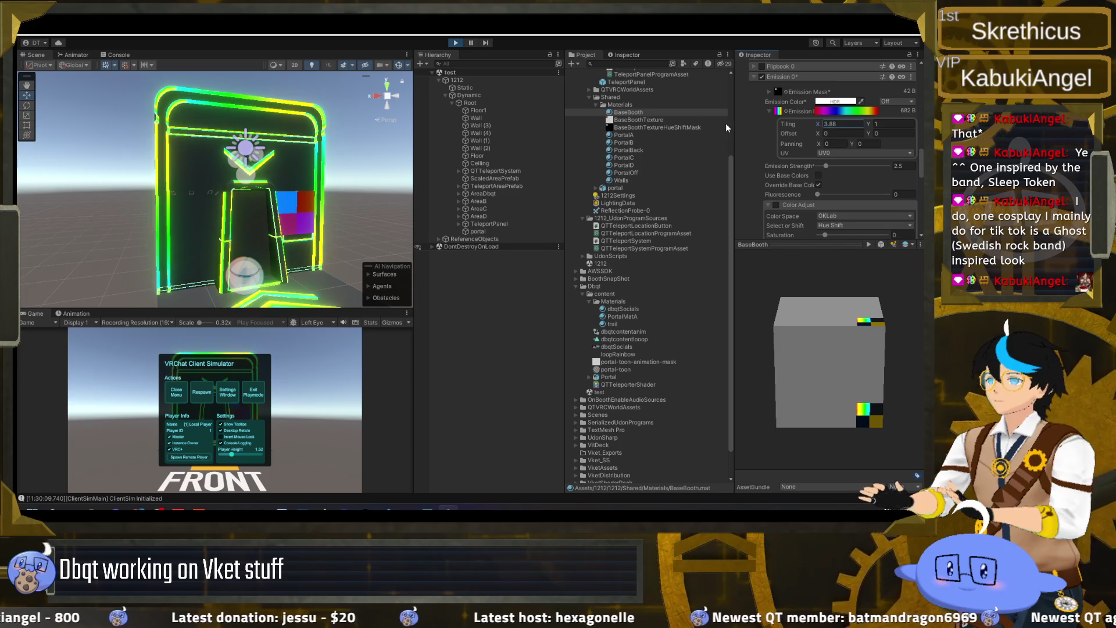
{"action": "key", "text": "BackSpace"}
{"action": "type", "text": "9"}
{"action": "key", "text": "BackSpace"}
{"action": "key", "text": "BackSpace"}
{"action": "type", "text": "1"}
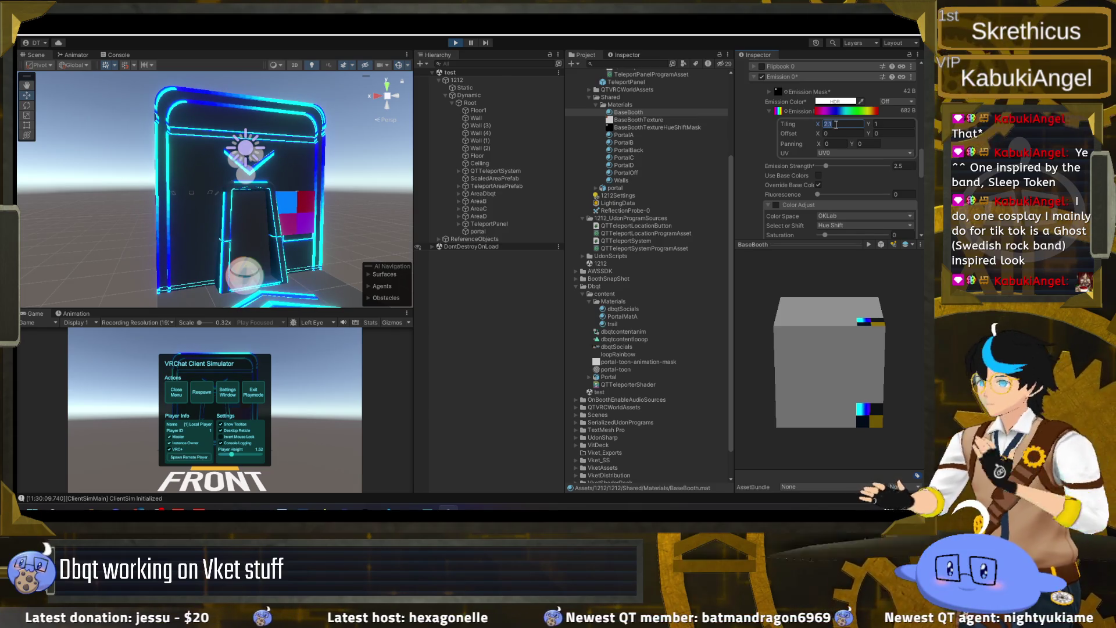
{"action": "key", "text": "BackSpace"}
{"action": "key", "text": "BackSpace"}
{"action": "key", "text": "BackSpace"}
{"action": "type", "text": "1"}
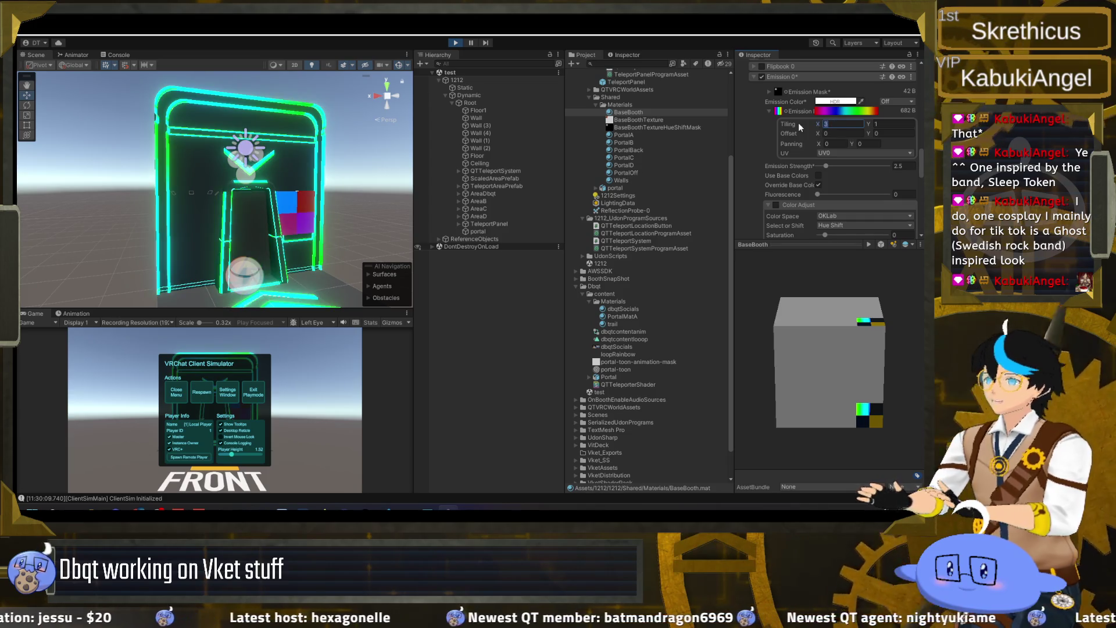
{"action": "key", "text": "BackSpace"}
{"action": "type", "text": "2"}
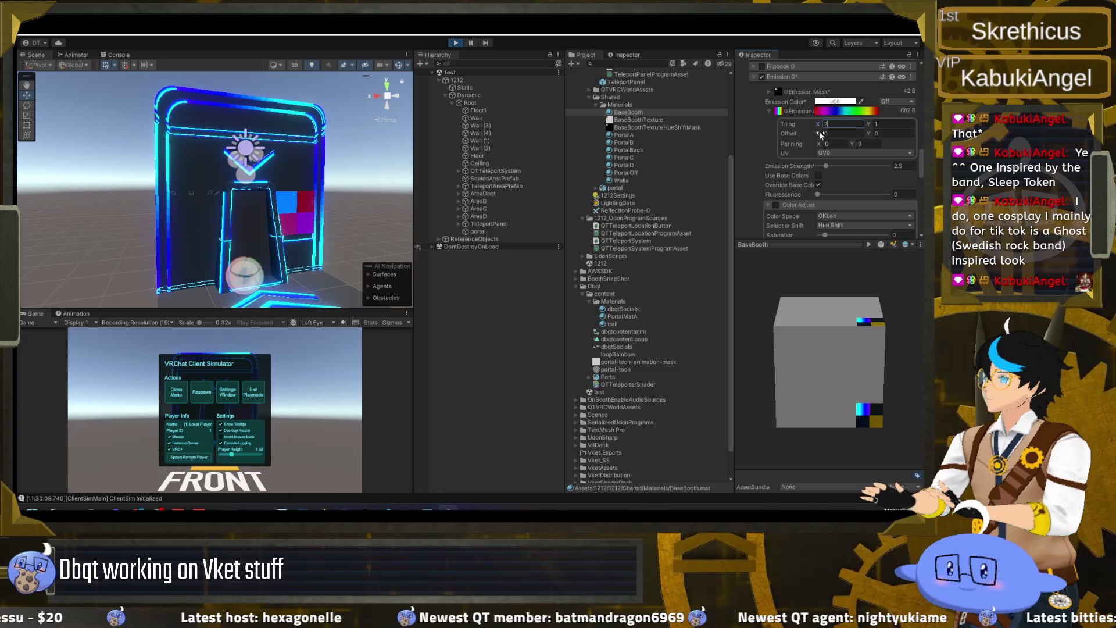
- Reset Offset X to 0 and set Panning X to 1, then deselect the material
{"action": "left_click", "coordinate": [827, 144]}
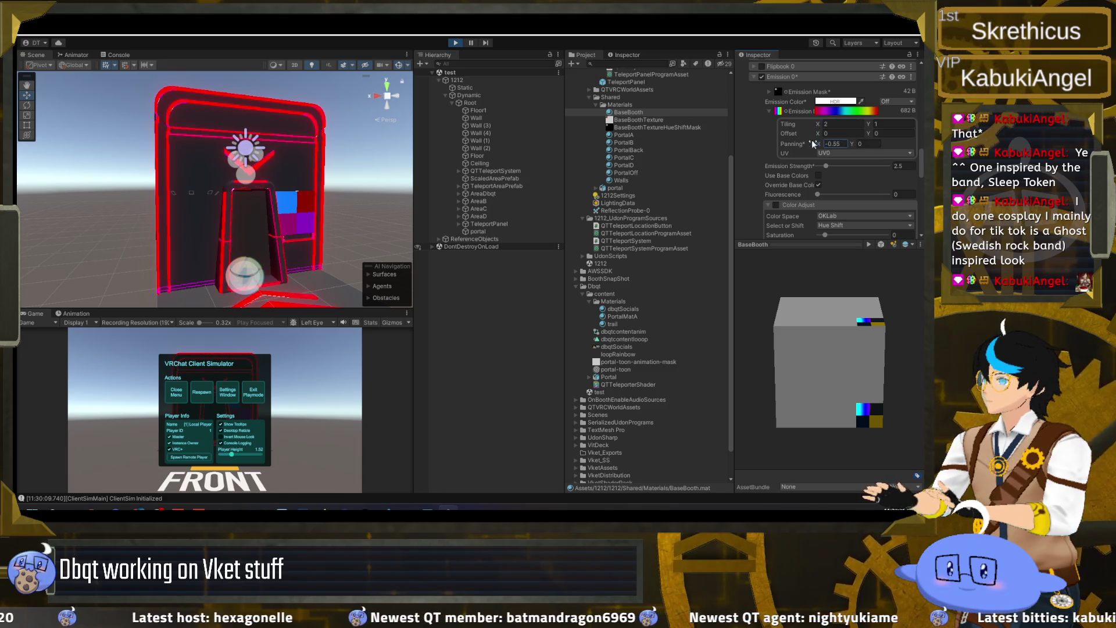
{"action": "type", "text": "0"}
{"action": "left_click", "coordinate": [827, 133]}
{"action": "type", "text": "0.18"}
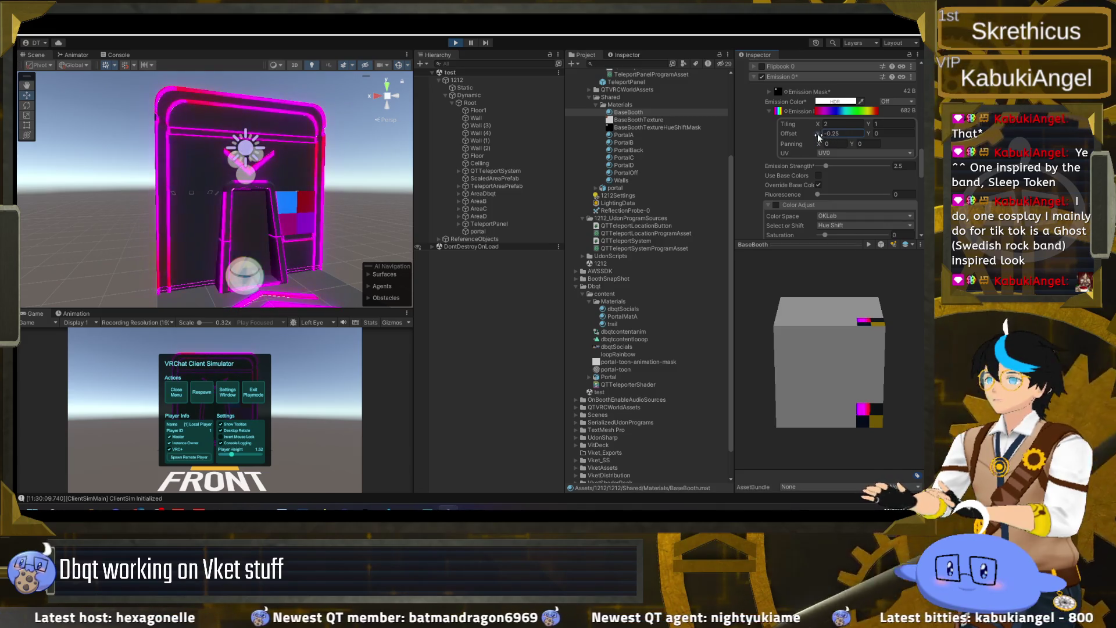
{"action": "key", "text": "BackSpace"}
{"action": "key", "text": "BackSpace"}
{"action": "type", "text": "61"}
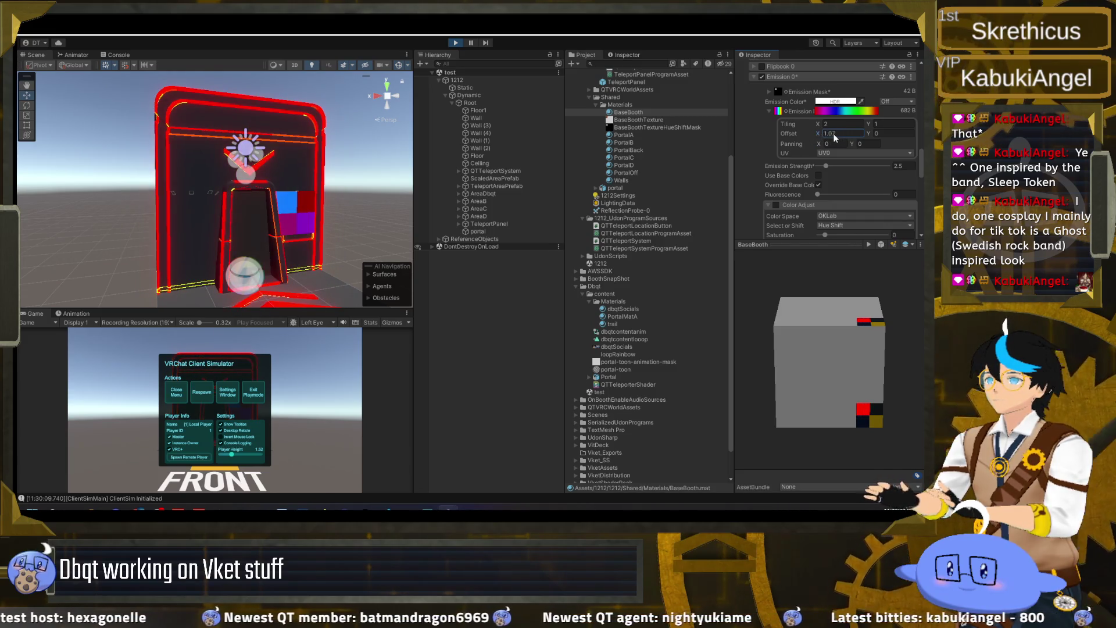
{"action": "key", "text": "BackSpace"}
{"action": "key", "text": "BackSpace"}
{"action": "key", "text": "BackSpace"}
{"action": "left_click", "coordinate": [834, 144]}
{"action": "type", "text": "1"}
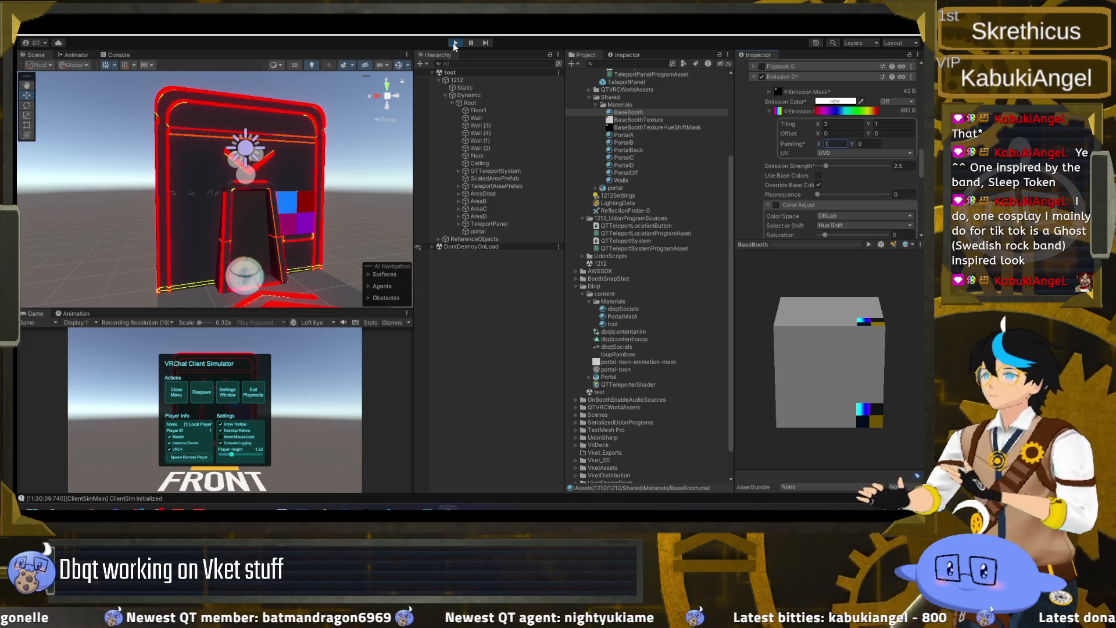
{"action": "left_click", "coordinate": [328, 187]}
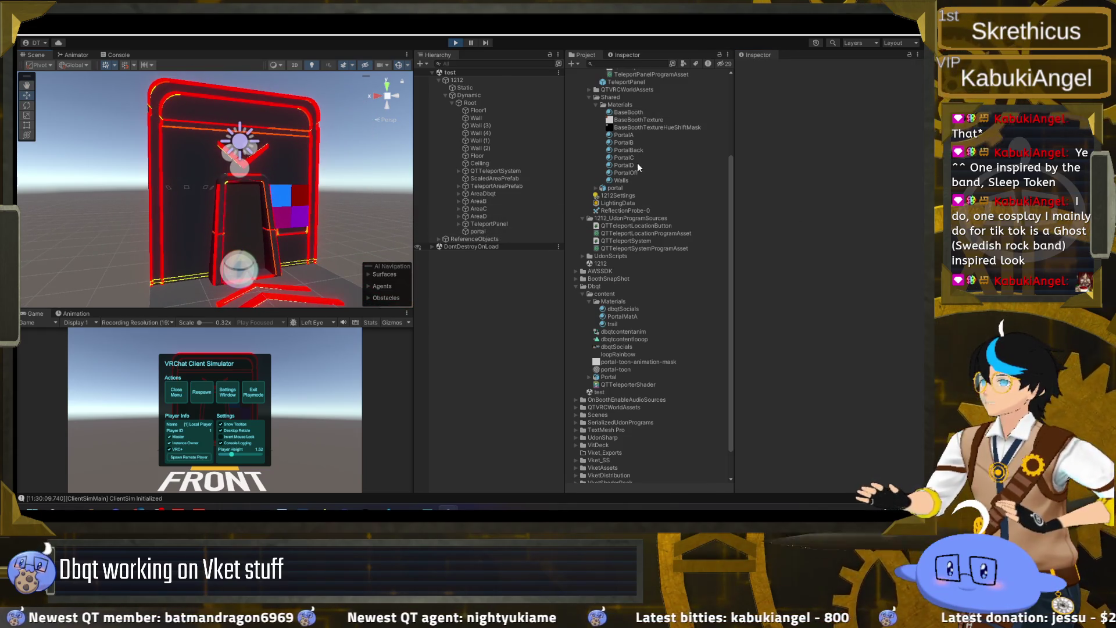
{"action": "left_click", "coordinate": [642, 112]}
{"action": "scroll", "coordinate": [775, 194], "scroll_direction": "down", "scroll_amount": 10}
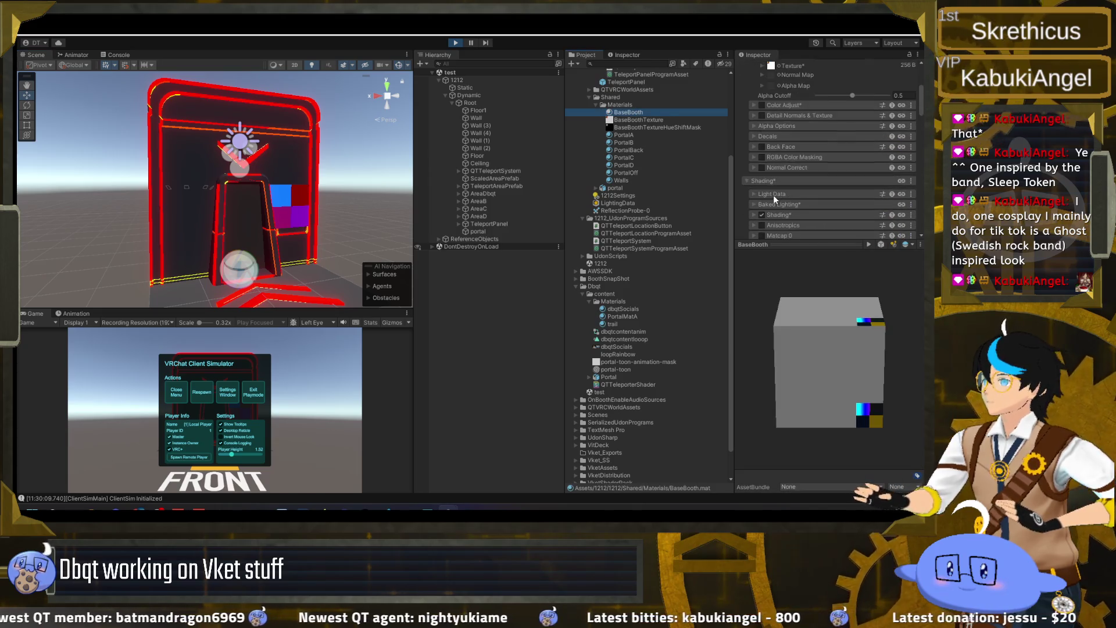
{"action": "scroll", "coordinate": [814, 172], "scroll_direction": "down", "scroll_amount": 5}
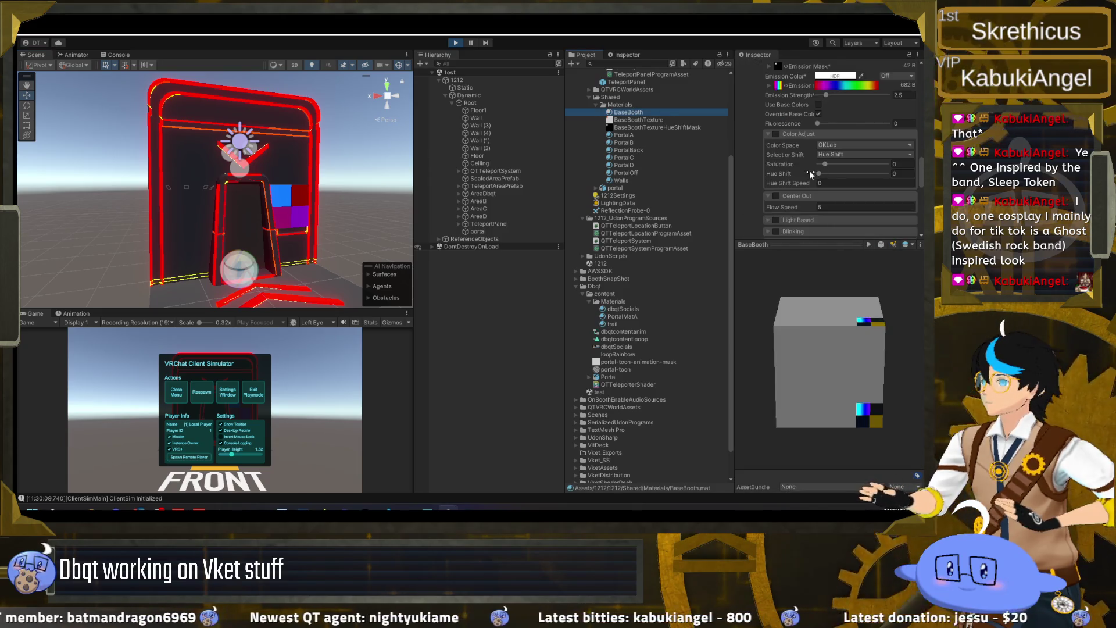
{"action": "scroll", "coordinate": [811, 175], "scroll_direction": "up", "scroll_amount": 5}
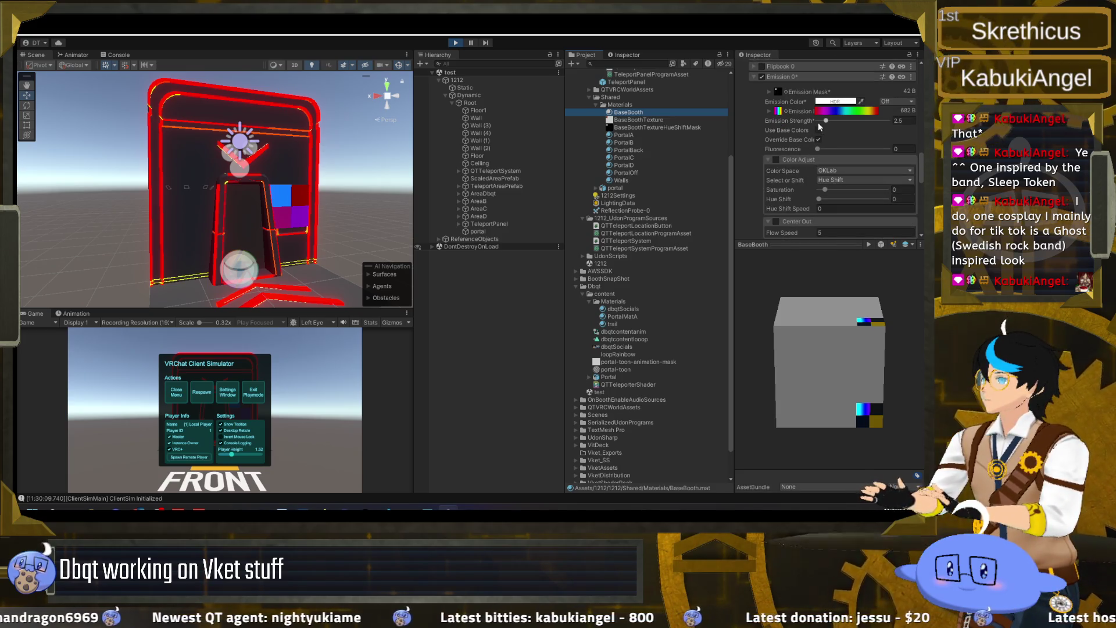
{"action": "left_click", "coordinate": [770, 111]}
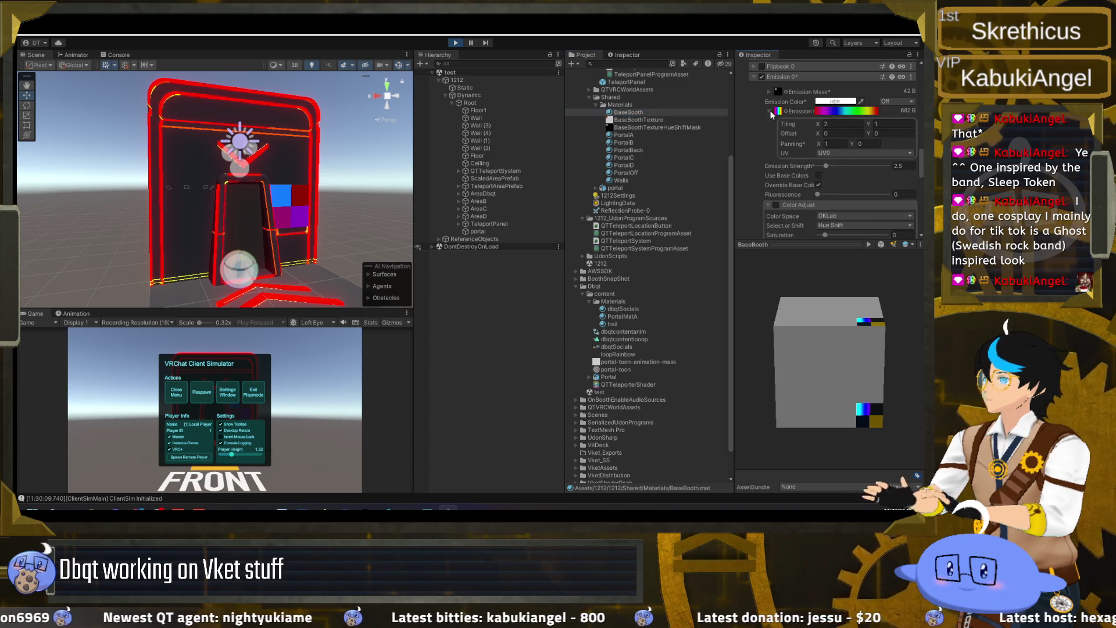
{"action": "left_click", "coordinate": [836, 144]}
{"action": "type", "text": "0"}
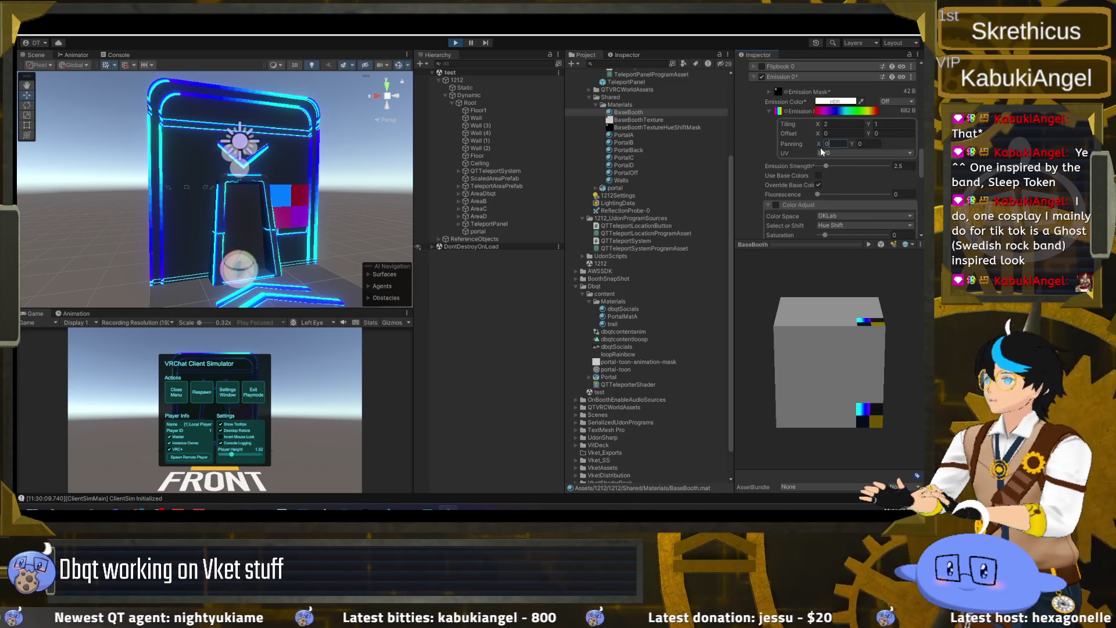
{"action": "left_click_drag", "start_coordinate": [820, 145], "coordinate": [845, 147]}
{"action": "type", "text": "0"}
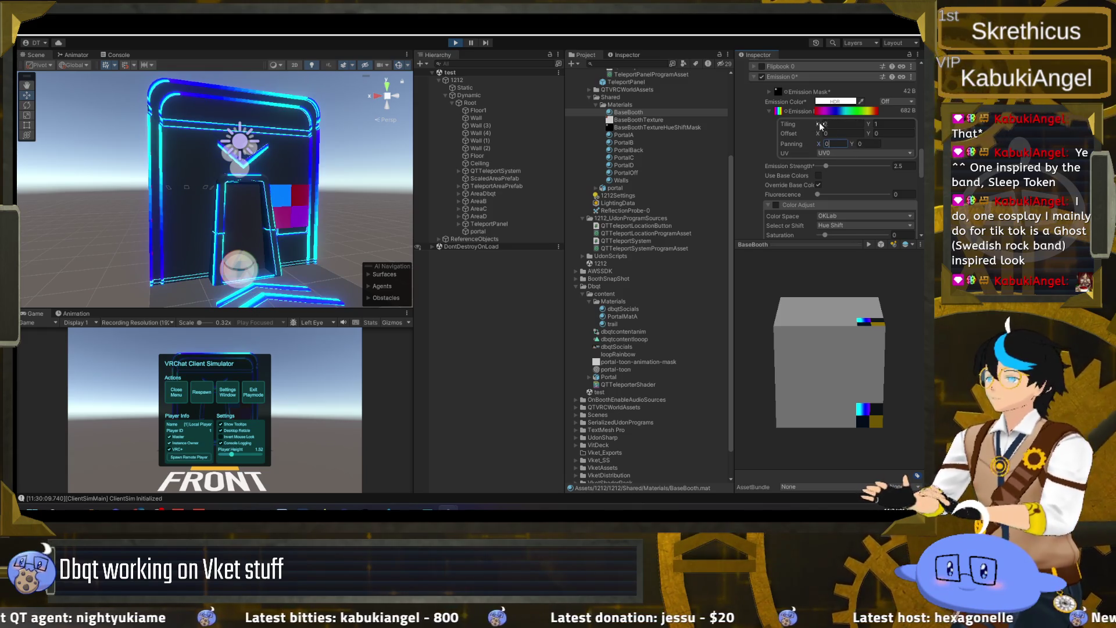
{"action": "left_click", "coordinate": [831, 124]}
{"action": "type", "text": "2.1"}
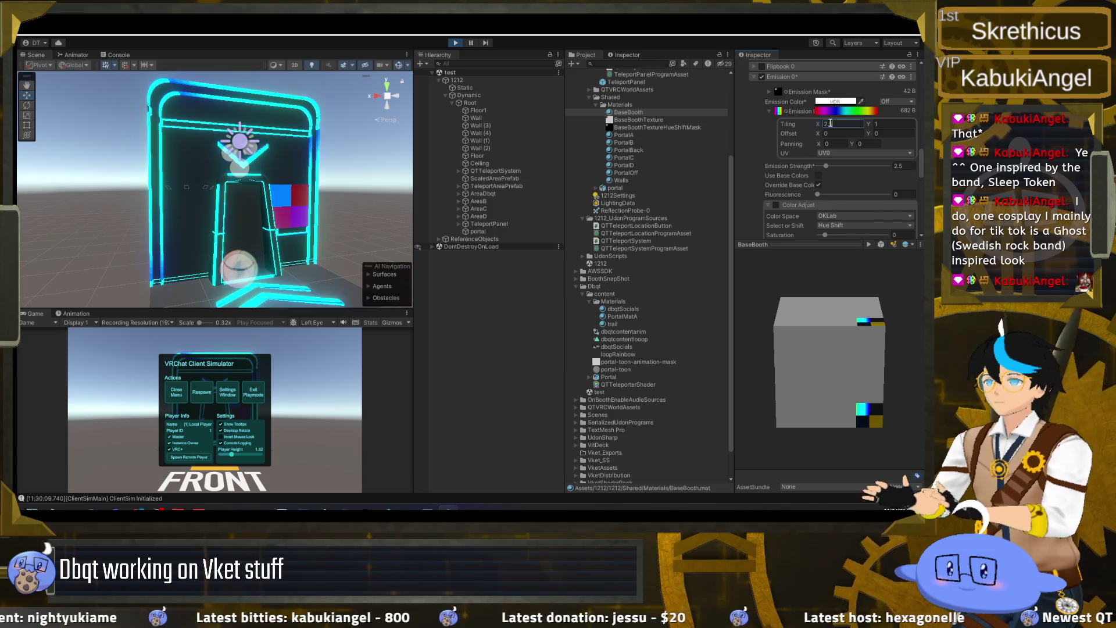
{"action": "key", "text": "BackSpace"}
{"action": "key", "text": "BackSpace"}
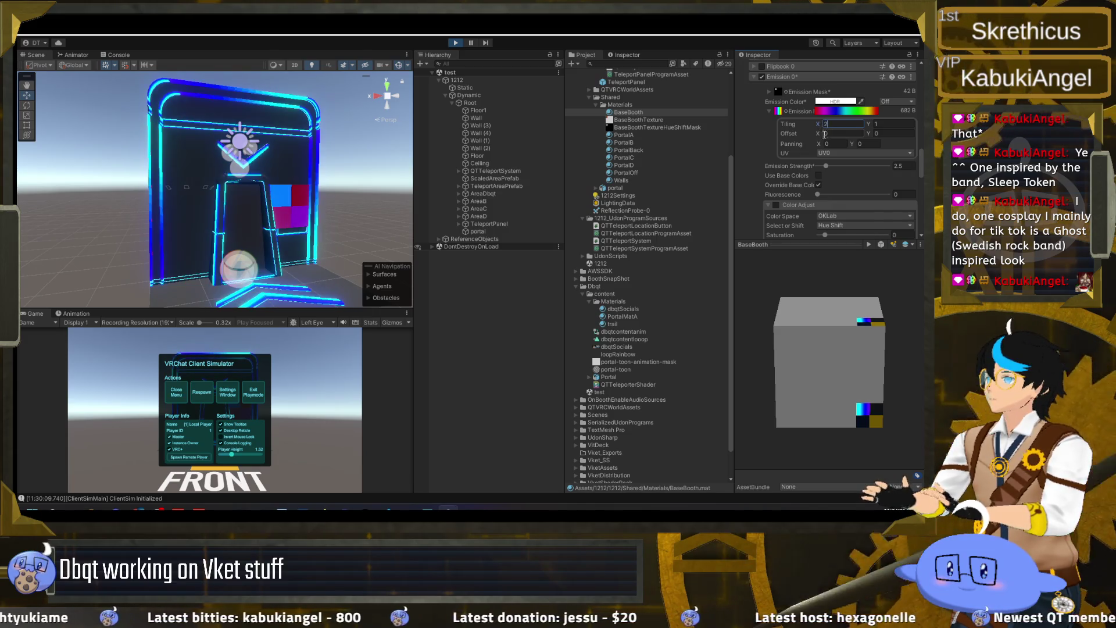
{"action": "scroll", "coordinate": [793, 168], "scroll_direction": "down", "scroll_amount": 2}
{"action": "left_click", "coordinate": [775, 179]}
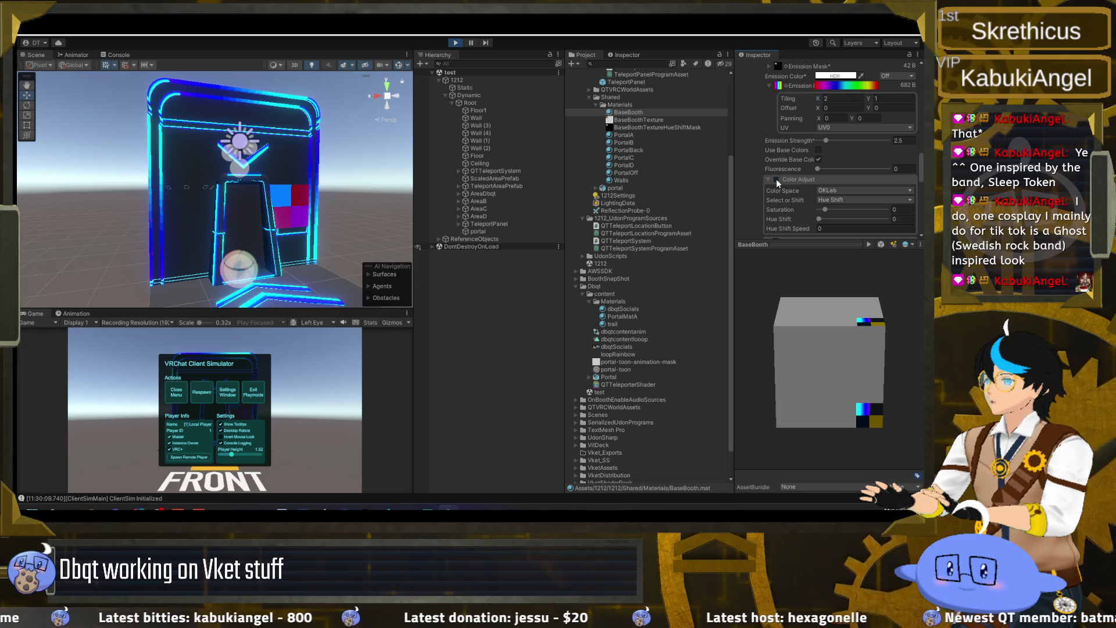
- Set Hue Shift Speed to 10 and switch Select or Shift to Hue Select
{"action": "scroll", "coordinate": [796, 189], "scroll_direction": "down", "scroll_amount": 2}
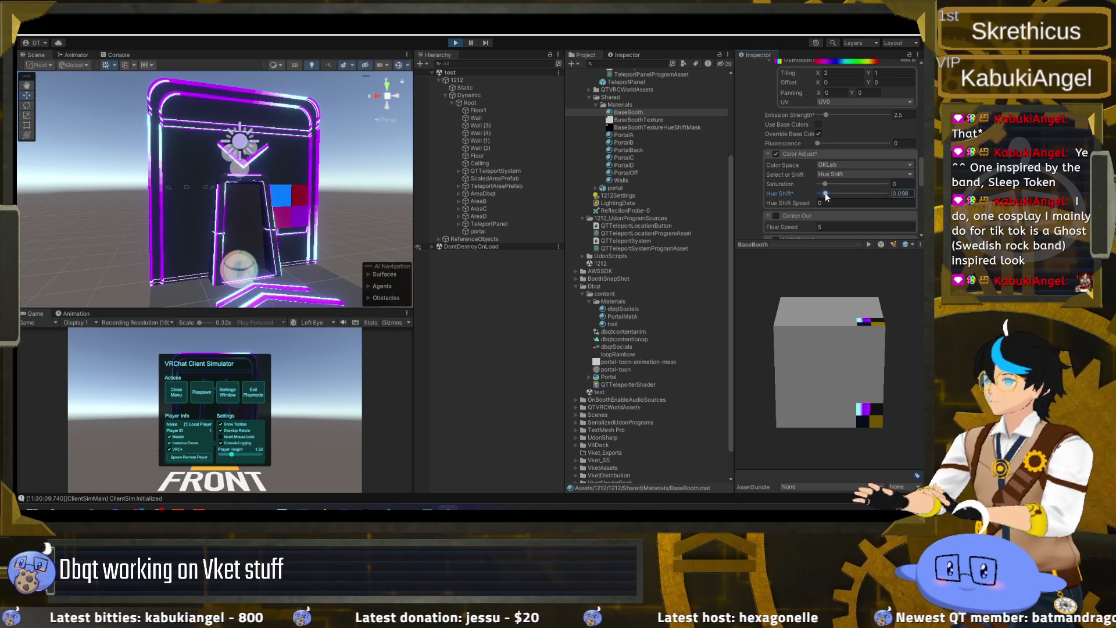
{"action": "left_click", "coordinate": [834, 203]}
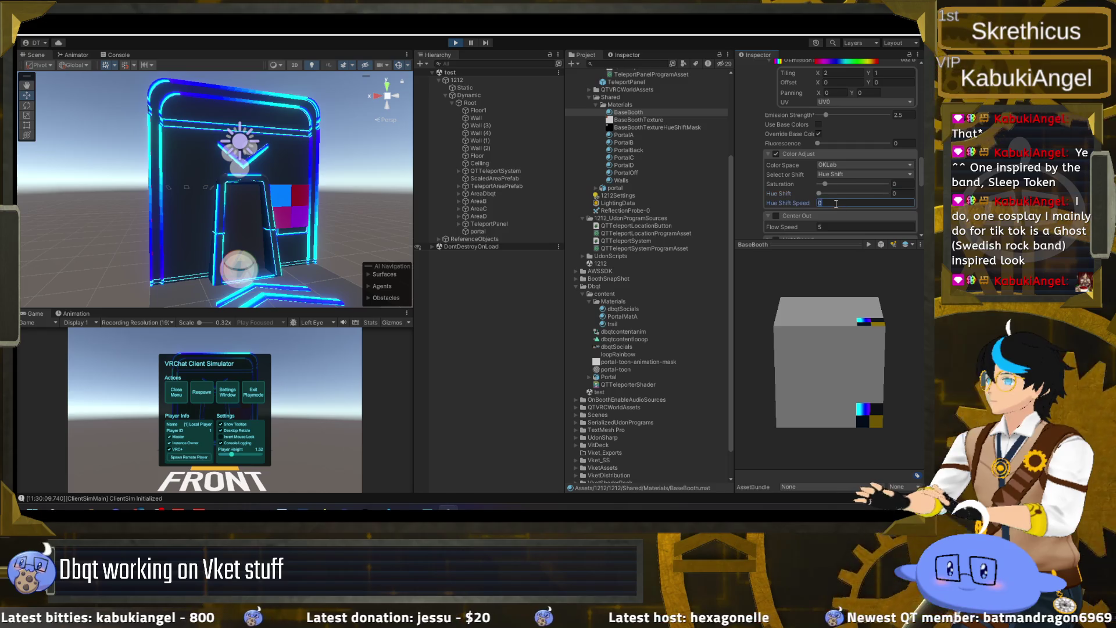
{"action": "type", "text": "10"}
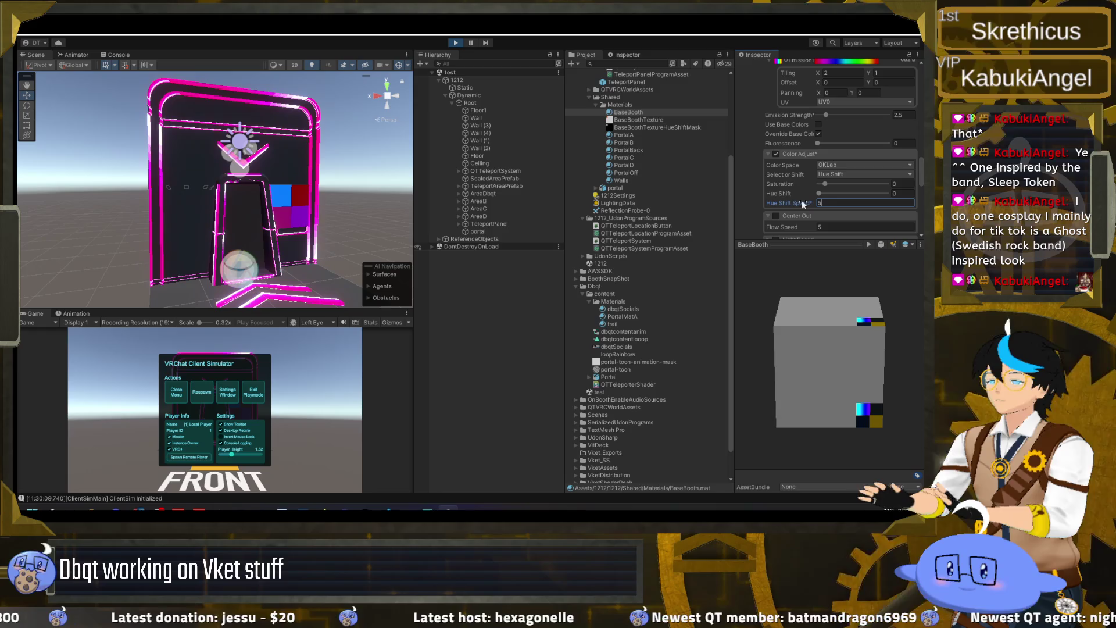
{"action": "left_click", "coordinate": [830, 175]}
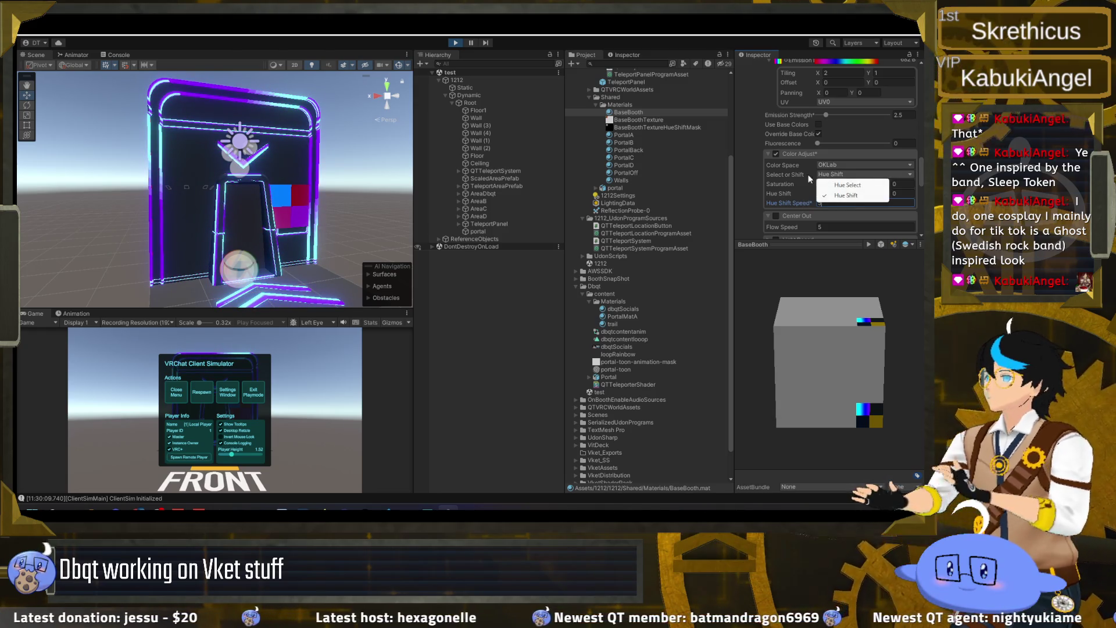
{"action": "left_click", "coordinate": [839, 184]}
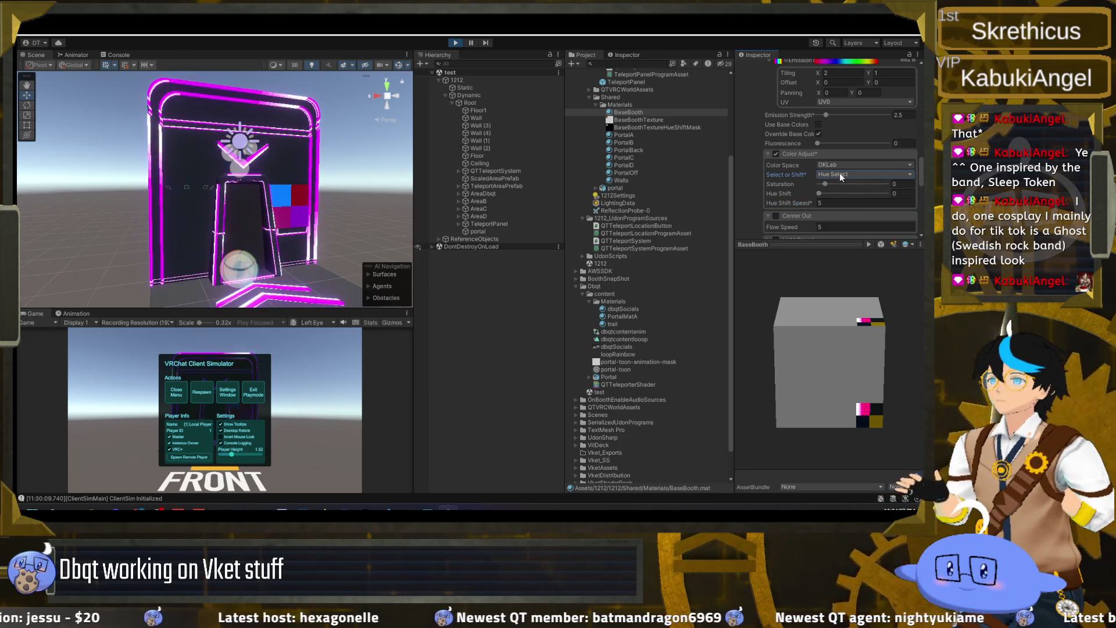
- Untick Override Base Colors and retype Tiling X as 32
{"action": "scroll", "coordinate": [799, 160], "scroll_direction": "up", "scroll_amount": 2}
{"action": "left_click", "coordinate": [816, 160]}
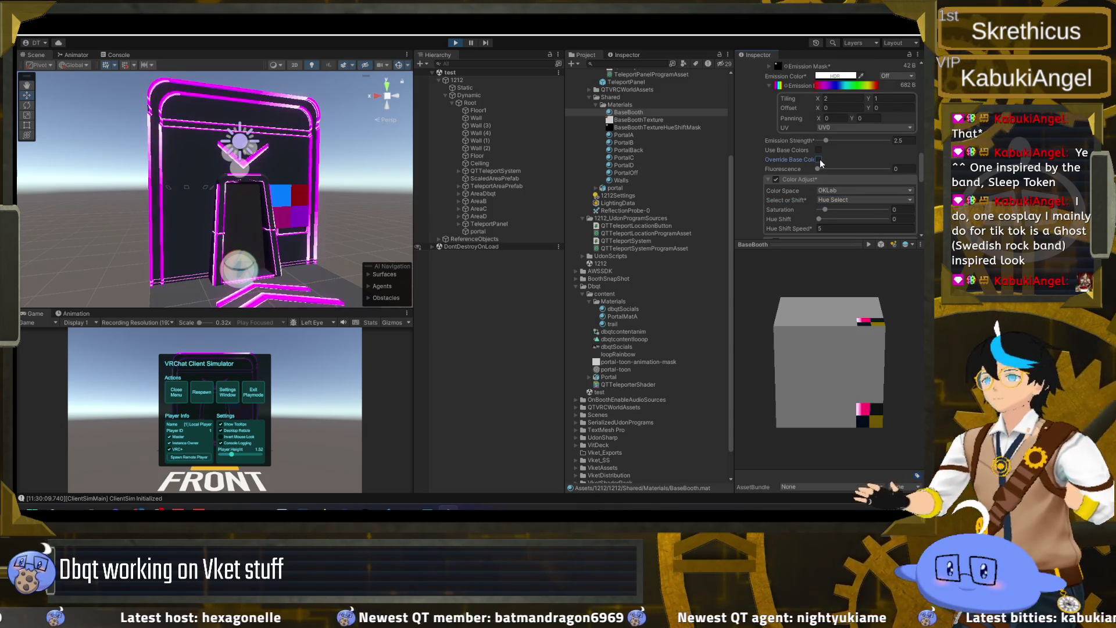
{"action": "scroll", "coordinate": [819, 148], "scroll_direction": "up", "scroll_amount": 2}
{"action": "left_click", "coordinate": [833, 124]}
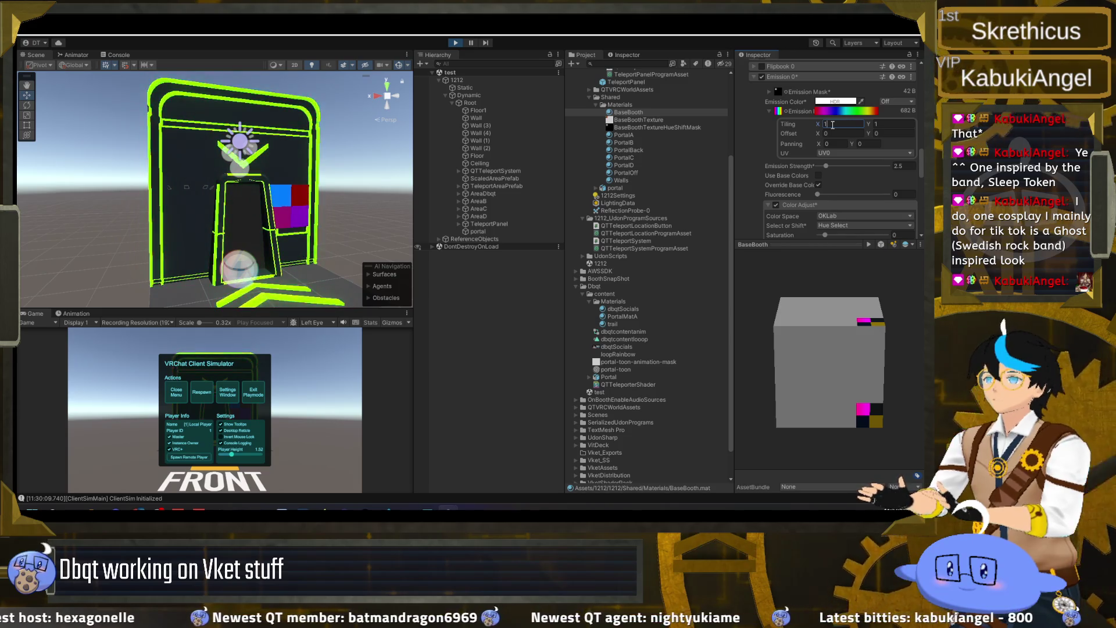
{"action": "type", "text": "3"}
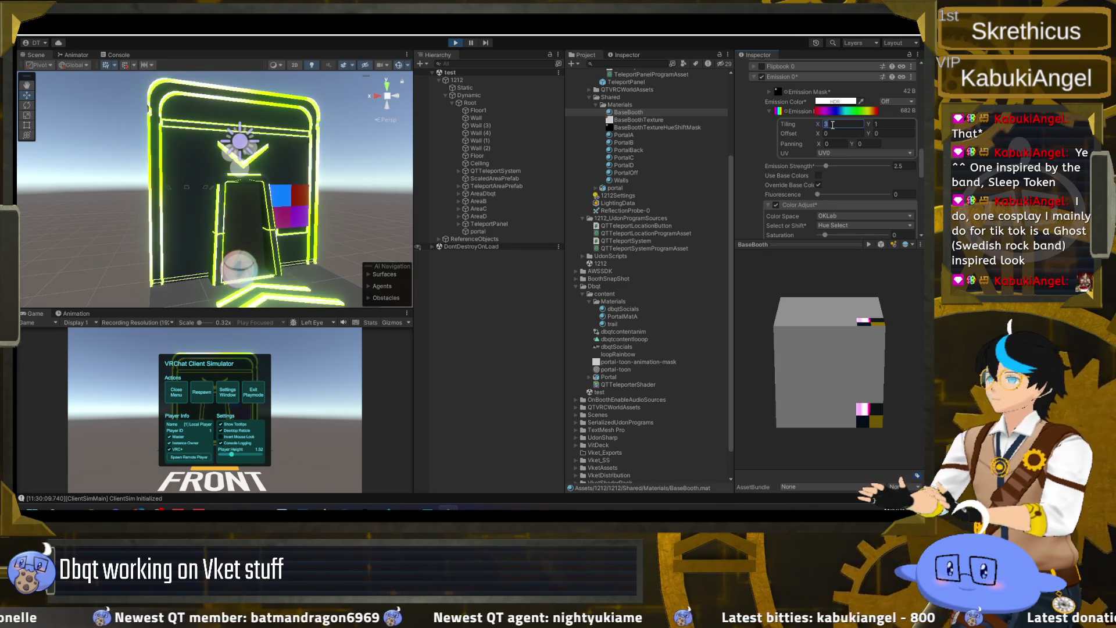
{"action": "type", "text": "2"}
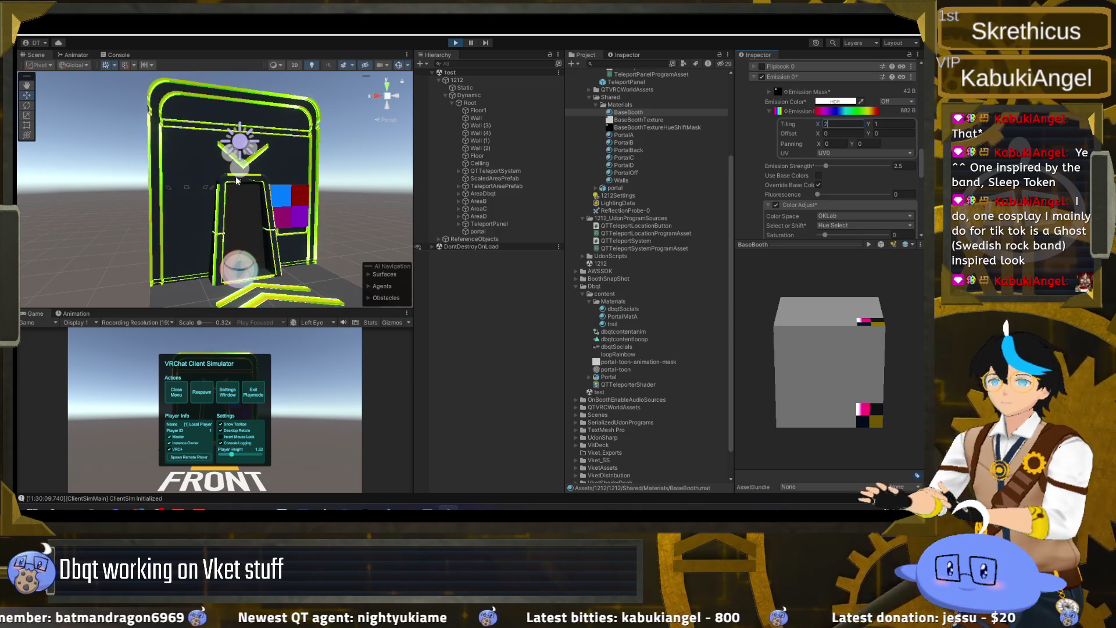
- Enable Scrolling on the rainbow emission with VColor as the position
{"action": "scroll", "coordinate": [779, 184], "scroll_direction": "down", "scroll_amount": 3}
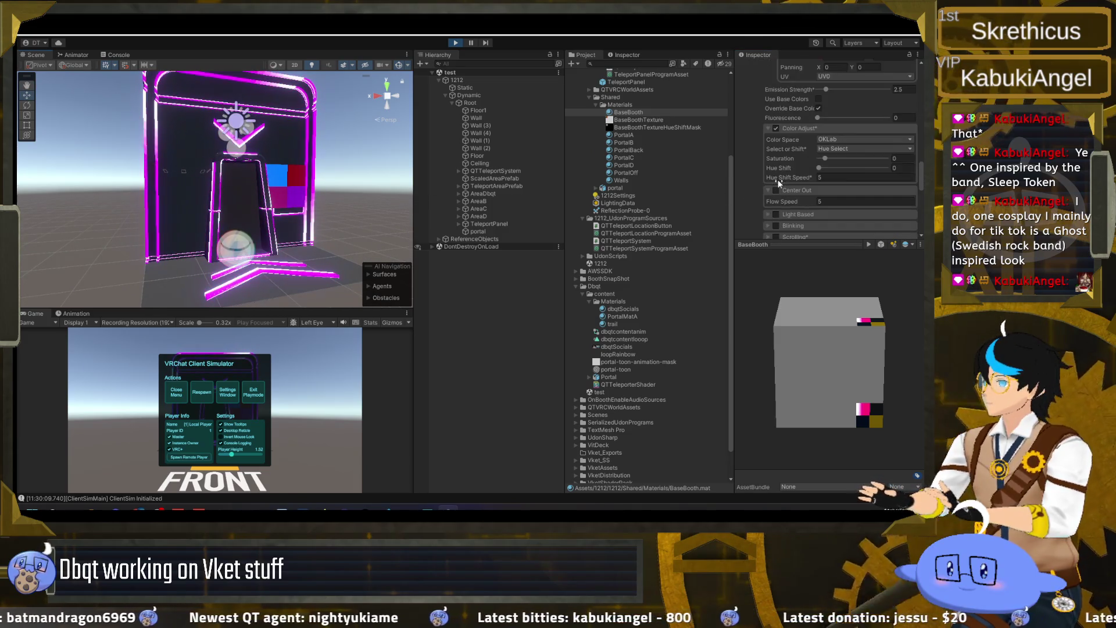
{"action": "scroll", "coordinate": [774, 189], "scroll_direction": "down", "scroll_amount": 2}
{"action": "left_click", "coordinate": [776, 184]}
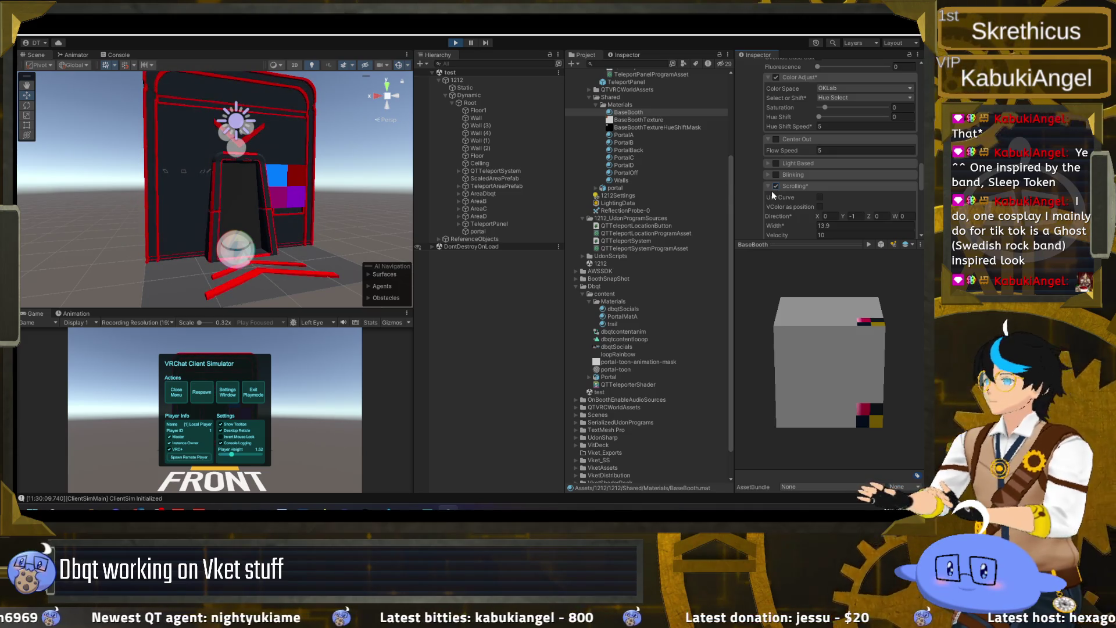
{"action": "scroll", "coordinate": [779, 188], "scroll_direction": "down", "scroll_amount": 2}
{"action": "left_click", "coordinate": [819, 156]}
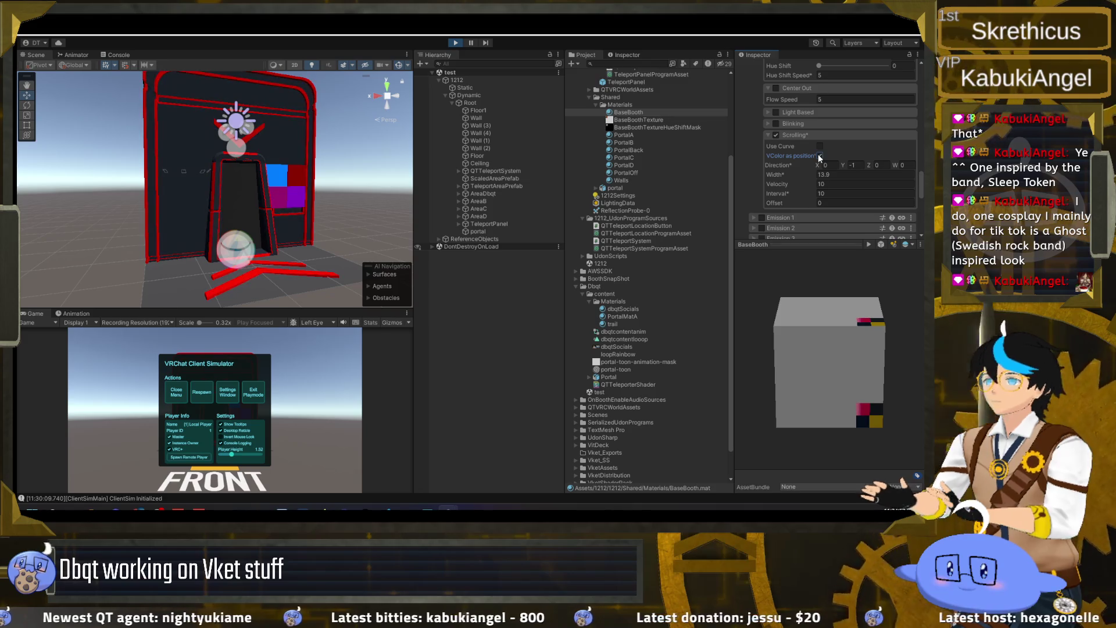
- Set the scrolling Width to 5, then switch Scrolling back off
{"action": "left_click", "coordinate": [829, 174]}
{"action": "type", "text": "1"}
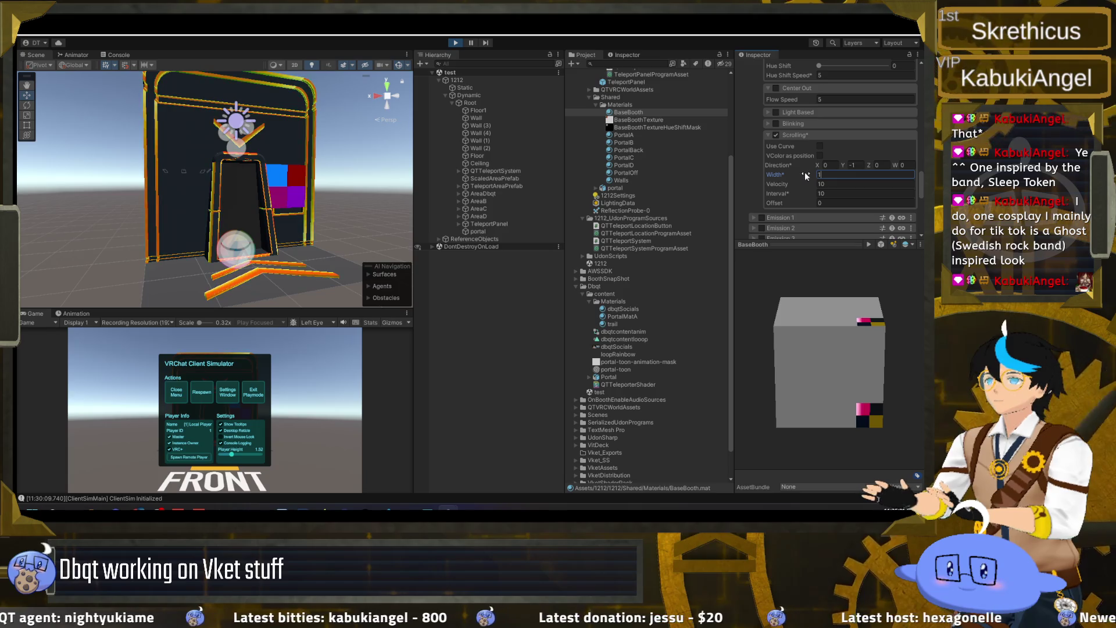
{"action": "mouse_move", "coordinate": [803, 173]}
{"action": "left_mouse_down"}
{"action": "mouse_move", "coordinate": [864, 173]}
{"action": "mouse_move", "coordinate": [829, 173]}
{"action": "left_mouse_up"}
{"action": "type", "text": "5"}
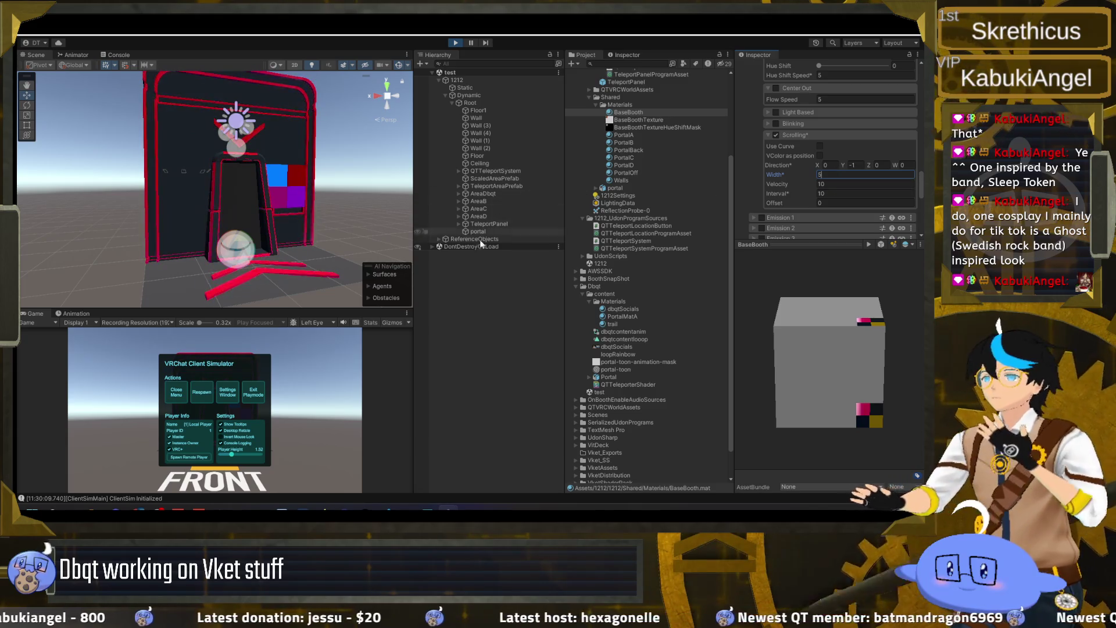
{"action": "scroll", "coordinate": [726, 292], "scroll_direction": "up", "scroll_amount": 1}
{"action": "scroll", "coordinate": [802, 192], "scroll_direction": "up", "scroll_amount": 2}
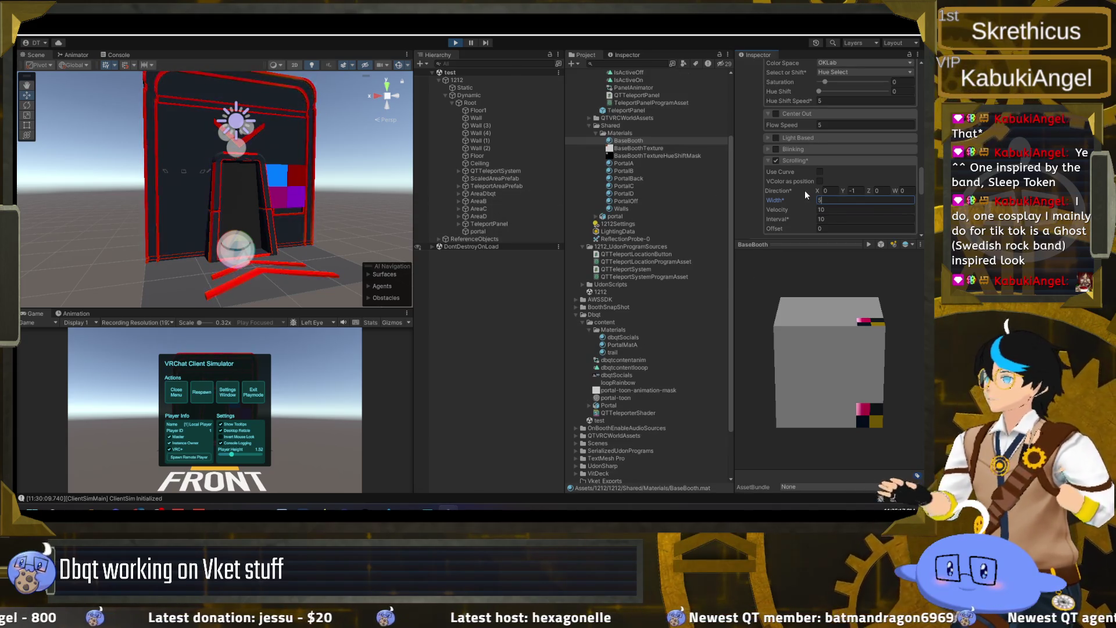
{"action": "left_click", "coordinate": [776, 160]}
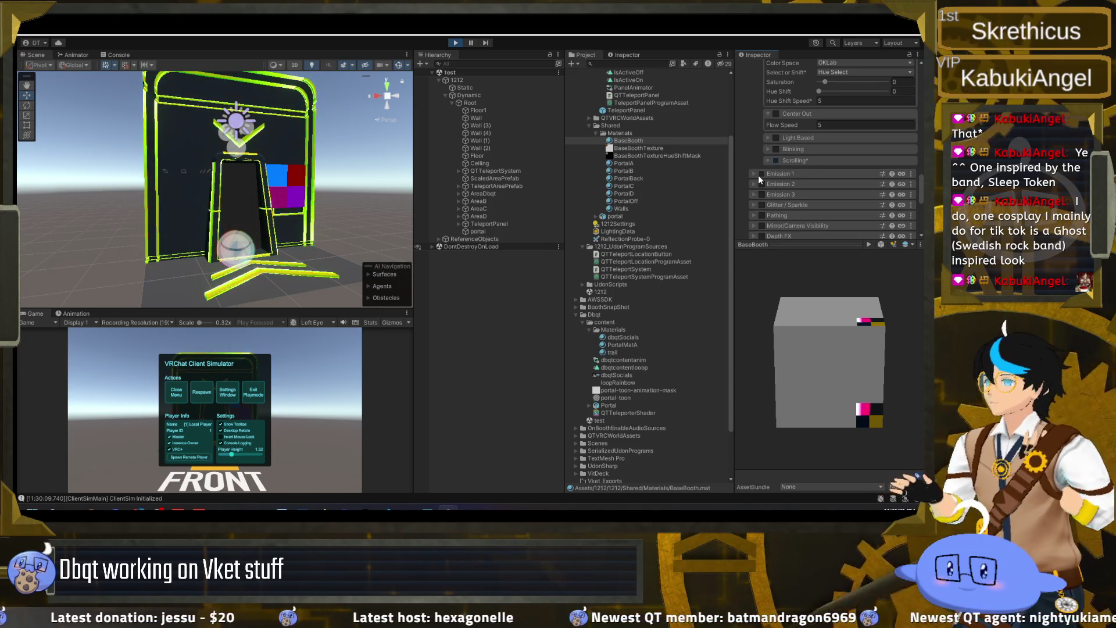
- Enable the Emission 1 layer and toggle its base colours option
{"action": "left_click", "coordinate": [760, 173]}
{"action": "left_click", "coordinate": [770, 188]}
{"action": "scroll", "coordinate": [778, 175], "scroll_direction": "down", "scroll_amount": 2}
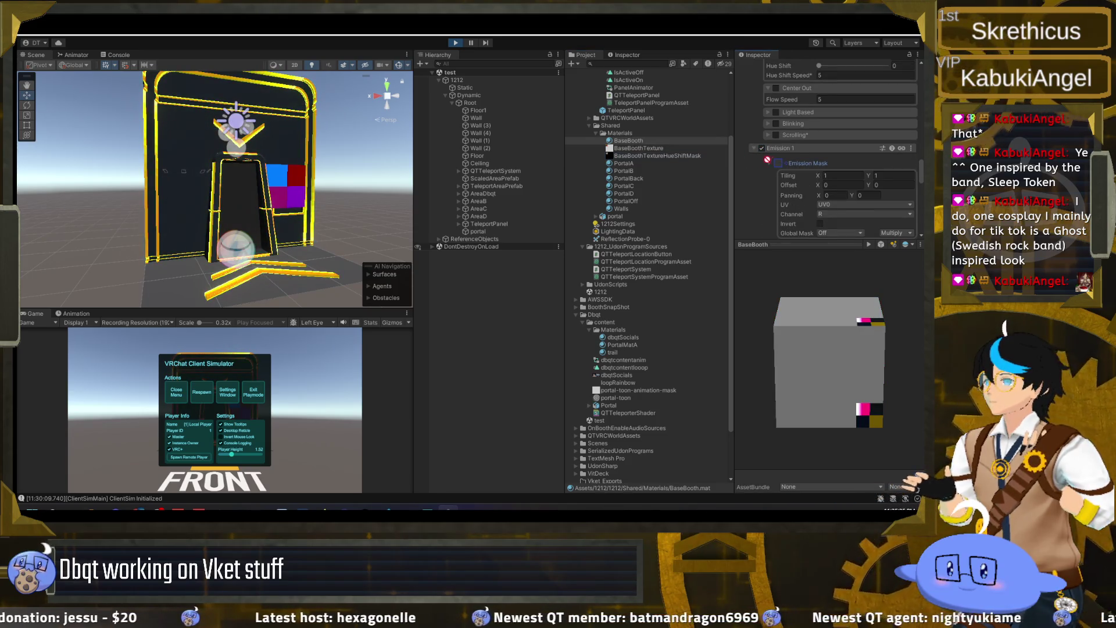
{"action": "left_click", "coordinate": [769, 163]}
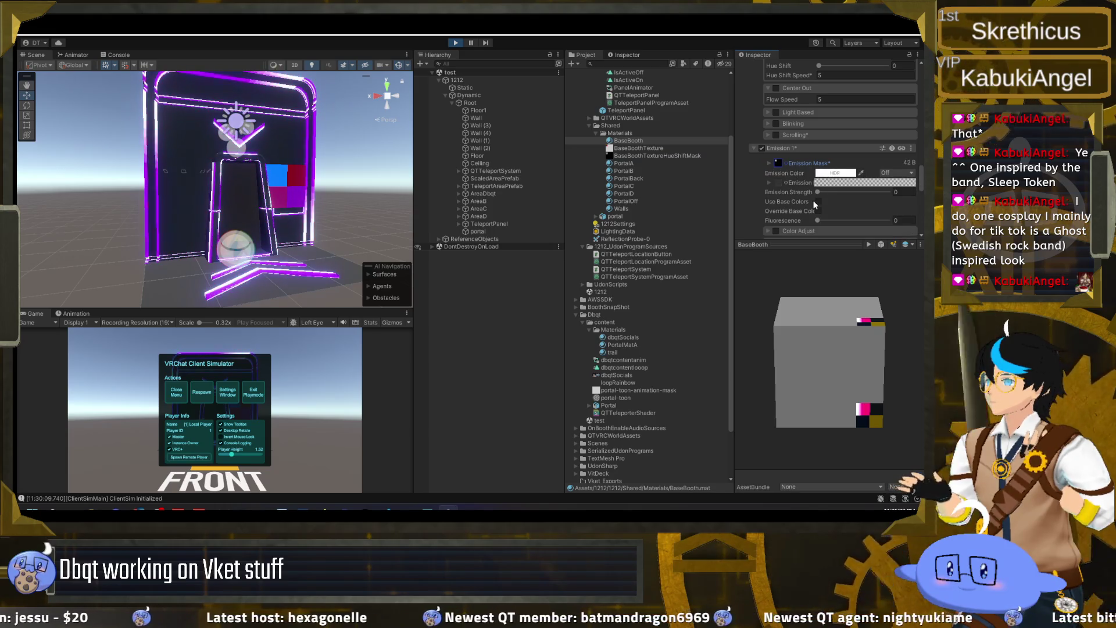
{"action": "left_click", "coordinate": [814, 201]}
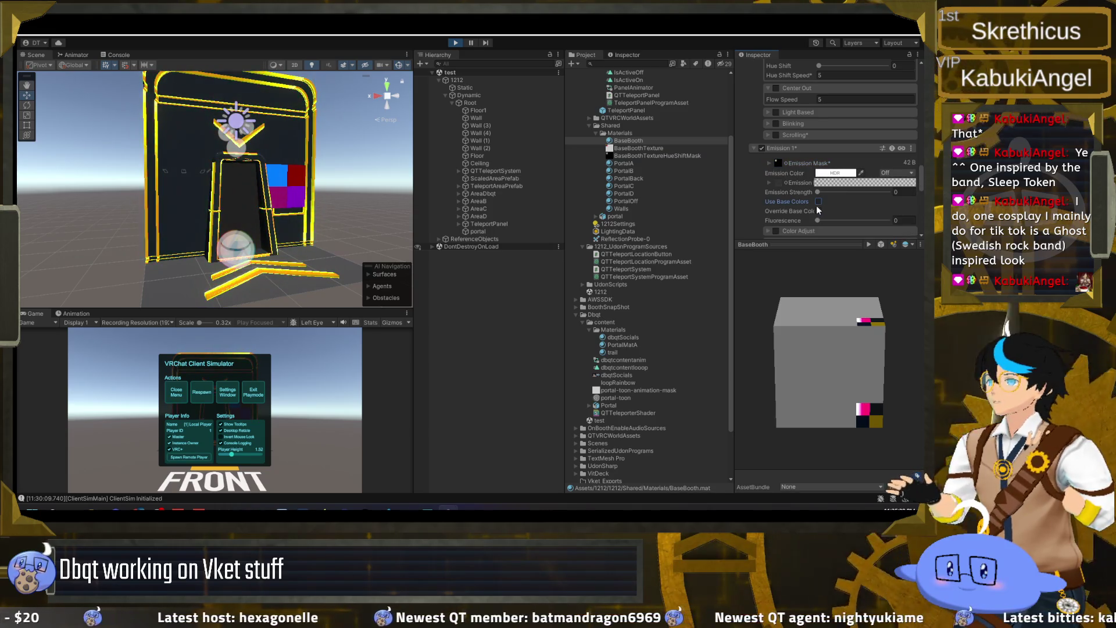
- Enable Emission 1 scrolling with Emission Strength 1 and select its Direction Y field
{"action": "scroll", "coordinate": [792, 190], "scroll_direction": "down", "scroll_amount": 4}
{"action": "left_click", "coordinate": [776, 175]}
{"action": "left_click", "coordinate": [829, 88]}
{"action": "left_click", "coordinate": [904, 89]}
{"action": "type", "text": "1"}
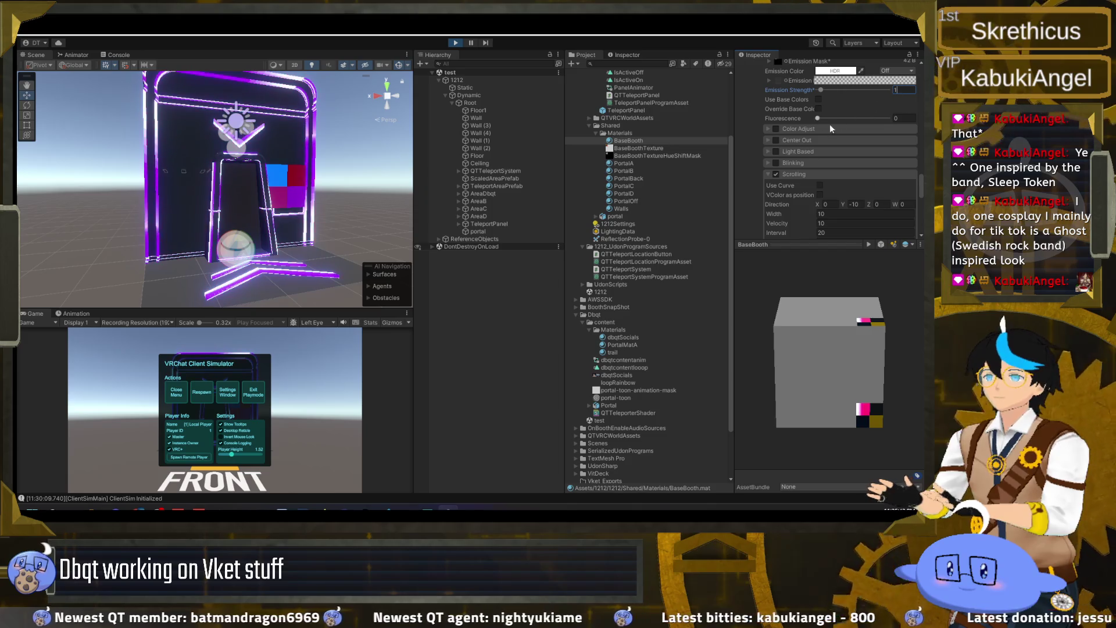
{"action": "left_click", "coordinate": [854, 204]}
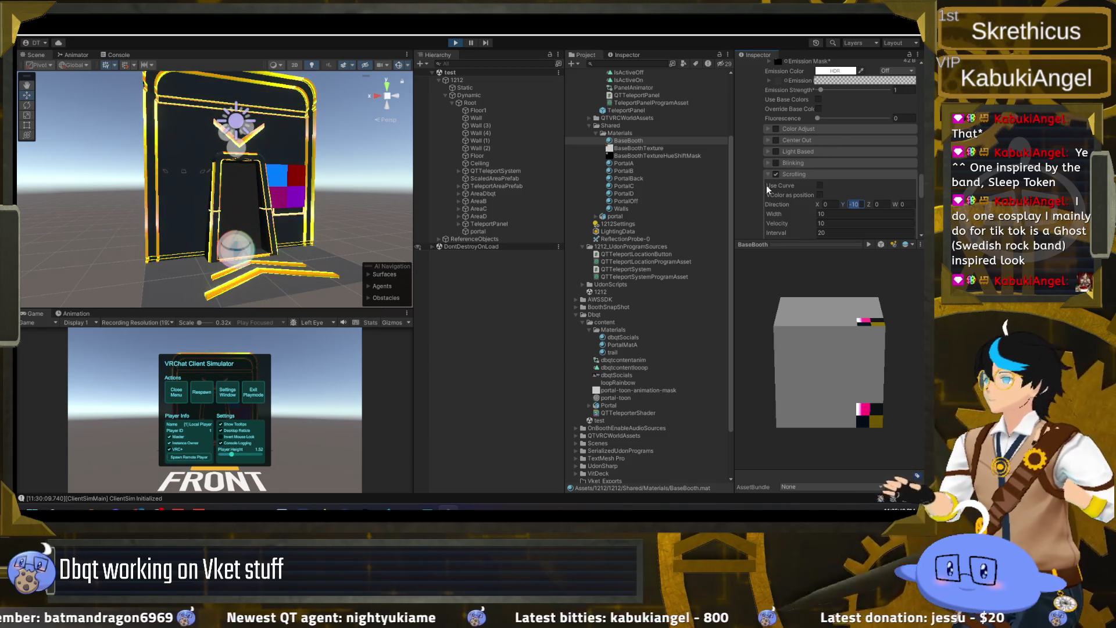
{"action": "scroll", "coordinate": [678, 210], "scroll_direction": "down", "scroll_amount": 2}
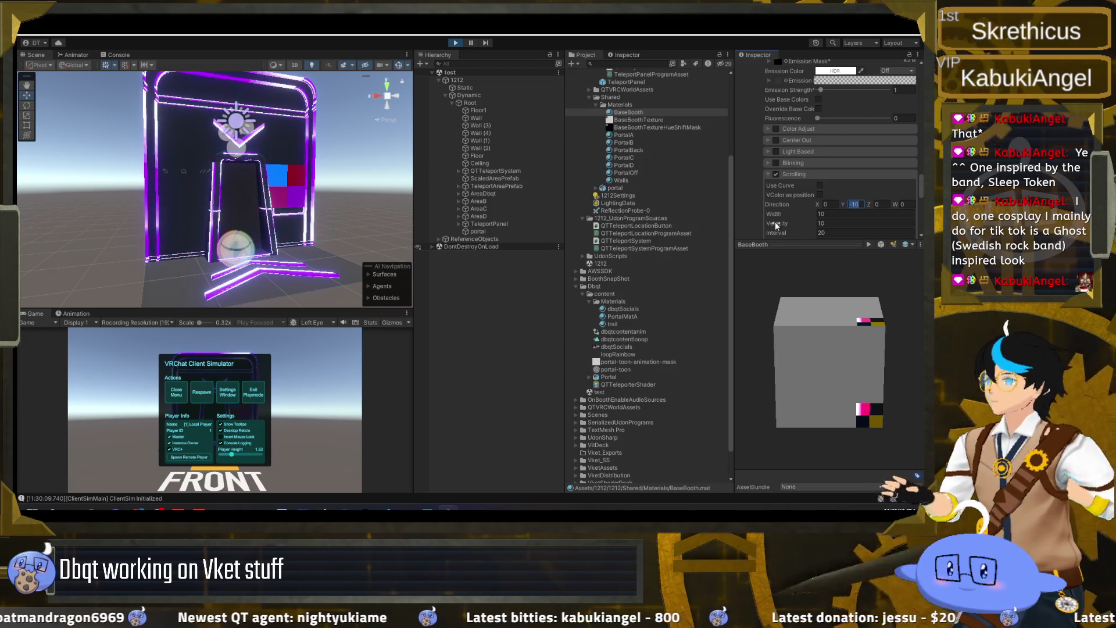
{"action": "scroll", "coordinate": [709, 207], "scroll_direction": "up", "scroll_amount": 2}
{"action": "scroll", "coordinate": [773, 207], "scroll_direction": "up", "scroll_amount": 3}
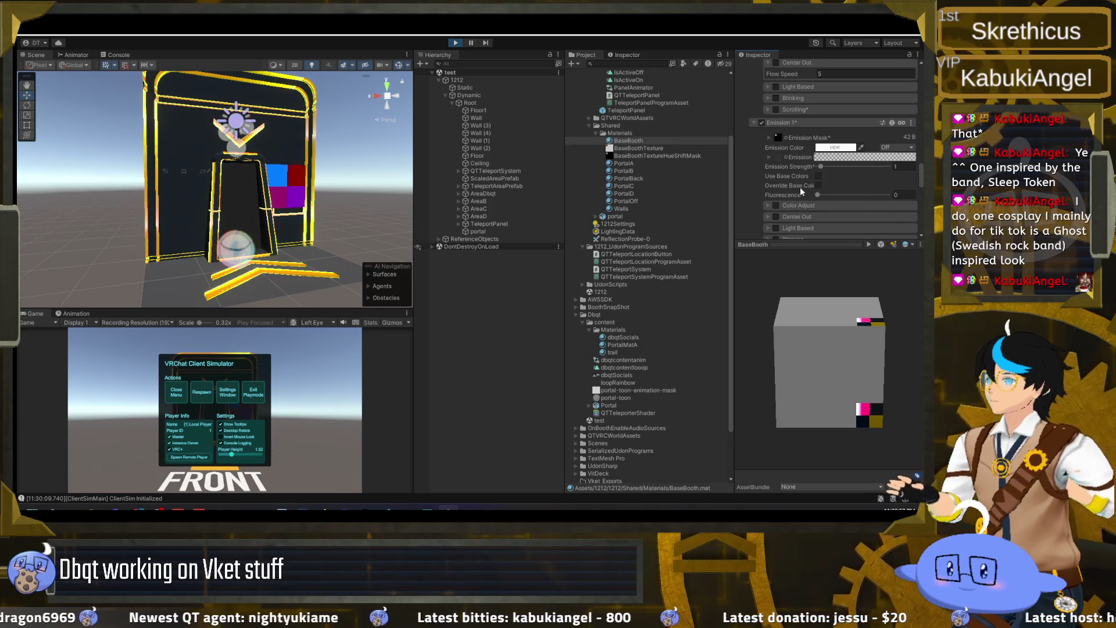
- Undo an accidental Hue Shift Speed edit and retype the scroll Interval value
{"action": "scroll", "coordinate": [801, 180], "scroll_direction": "up", "scroll_amount": 3}
{"action": "scroll", "coordinate": [802, 179], "scroll_direction": "up", "scroll_amount": 2}
{"action": "left_click", "coordinate": [834, 177]}
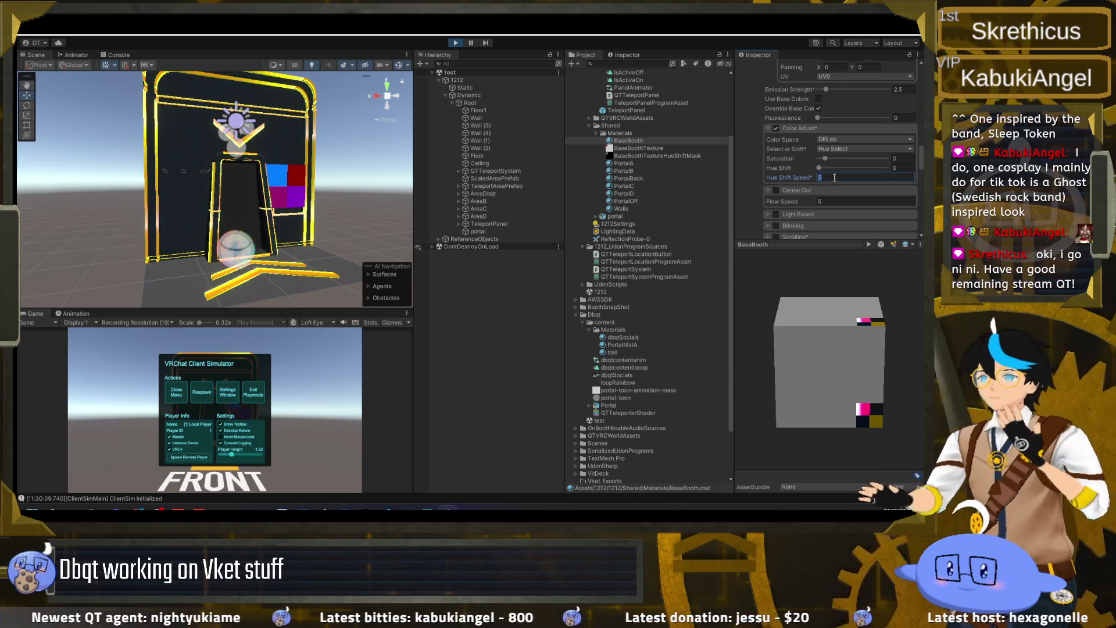
{"action": "key", "text": "ctrl+z"}
{"action": "key", "text": "ctrl+z"}
{"action": "key", "text": "ctrl+z"}
{"action": "scroll", "coordinate": [828, 186], "scroll_direction": "down", "scroll_amount": 2}
{"action": "left_click", "coordinate": [832, 182]}
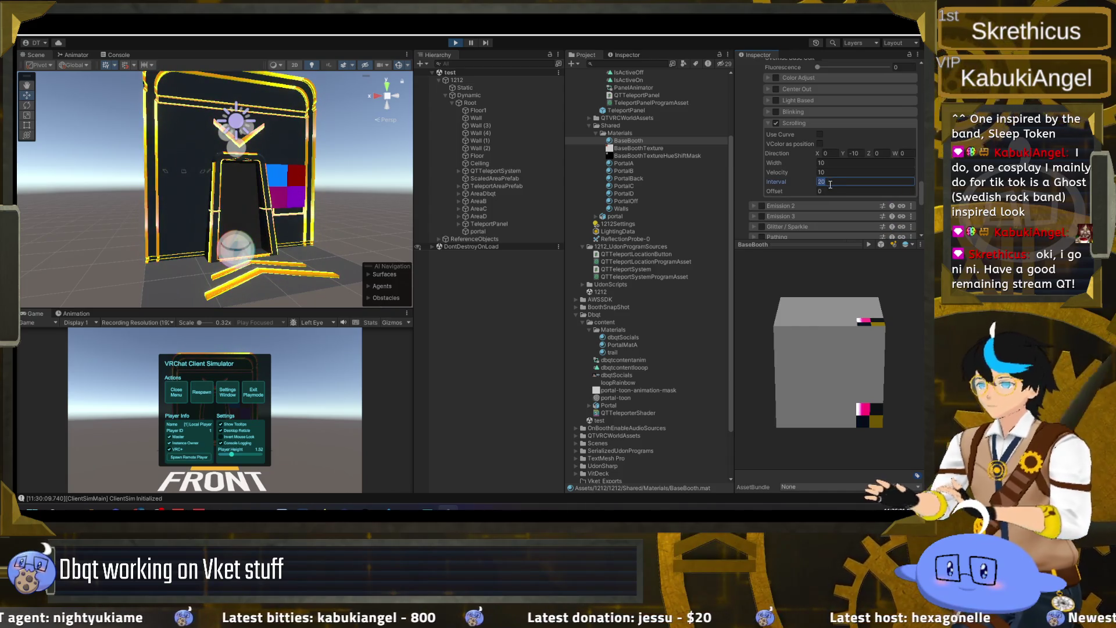
{"action": "type", "text": "10"}
{"action": "key", "text": "BackSpace"}
{"action": "key", "text": "BackSpace"}
{"action": "type", "text": "50"}
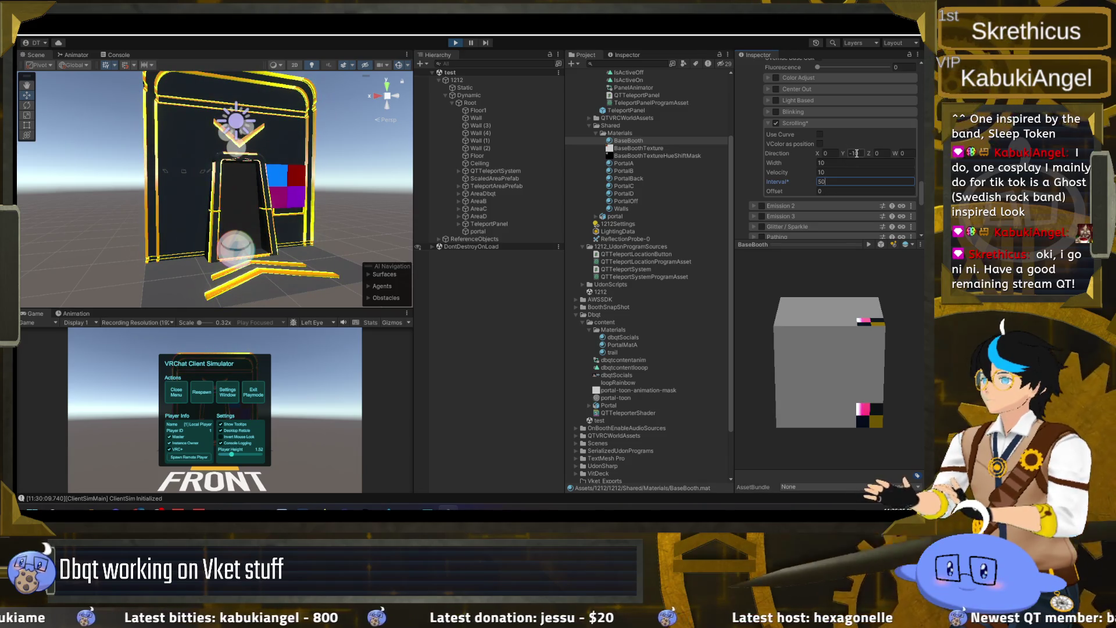
- Try Width values like 3.7 and 11, settling on Width 10 with Interval 25
{"action": "left_click_drag", "start_coordinate": [808, 162], "coordinate": [842, 159]}
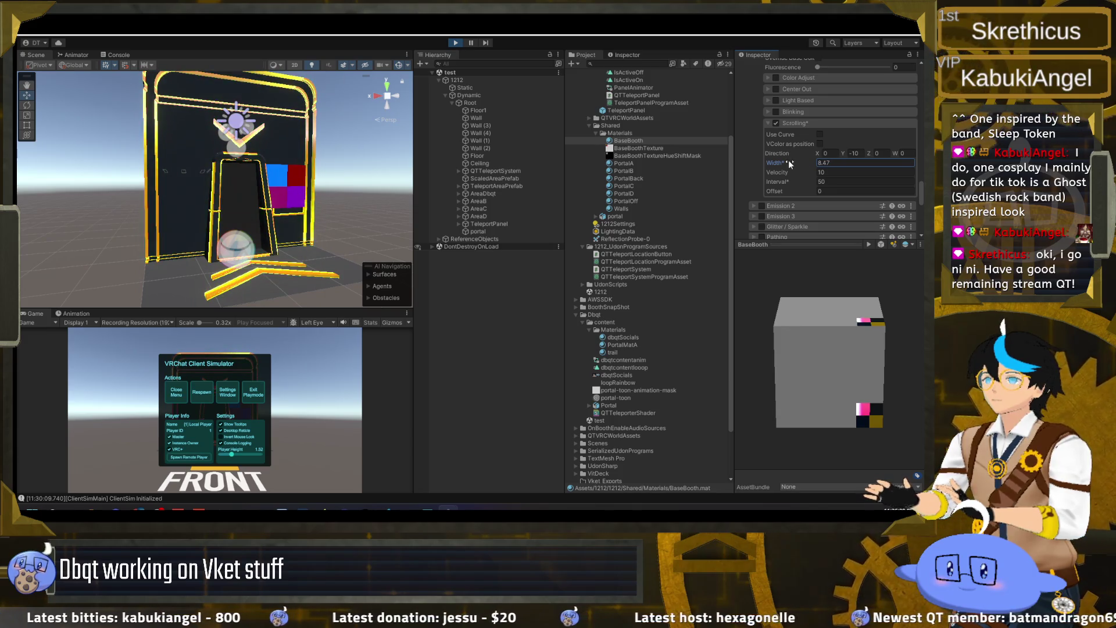
{"action": "left_click", "coordinate": [833, 162]}
{"action": "type", "text": "10"}
{"action": "left_click", "coordinate": [831, 182]}
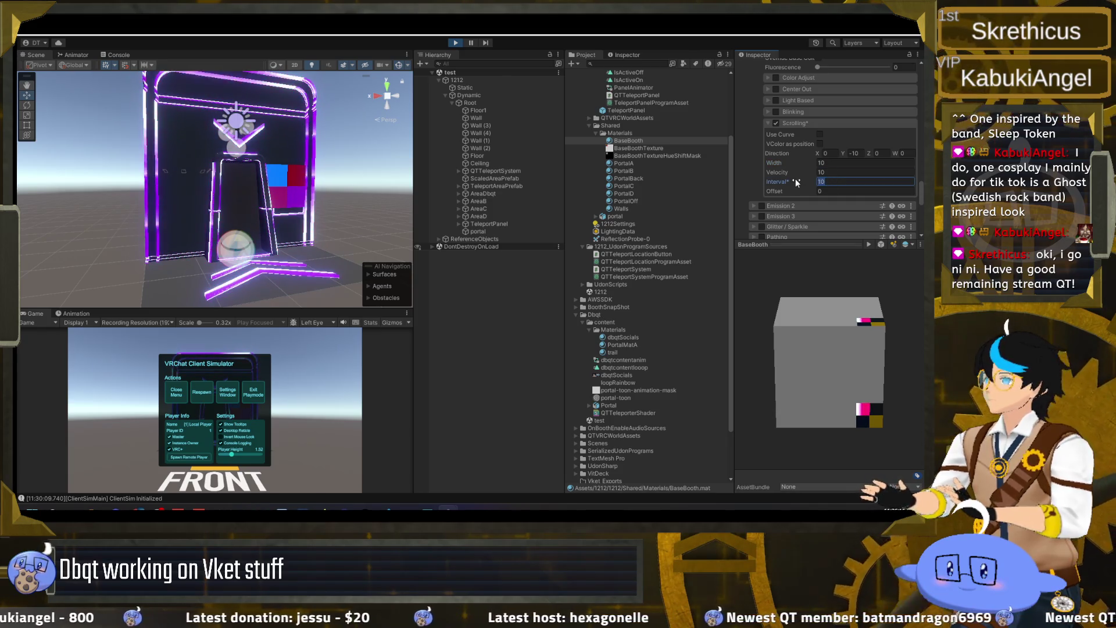
{"action": "type", "text": "5"}
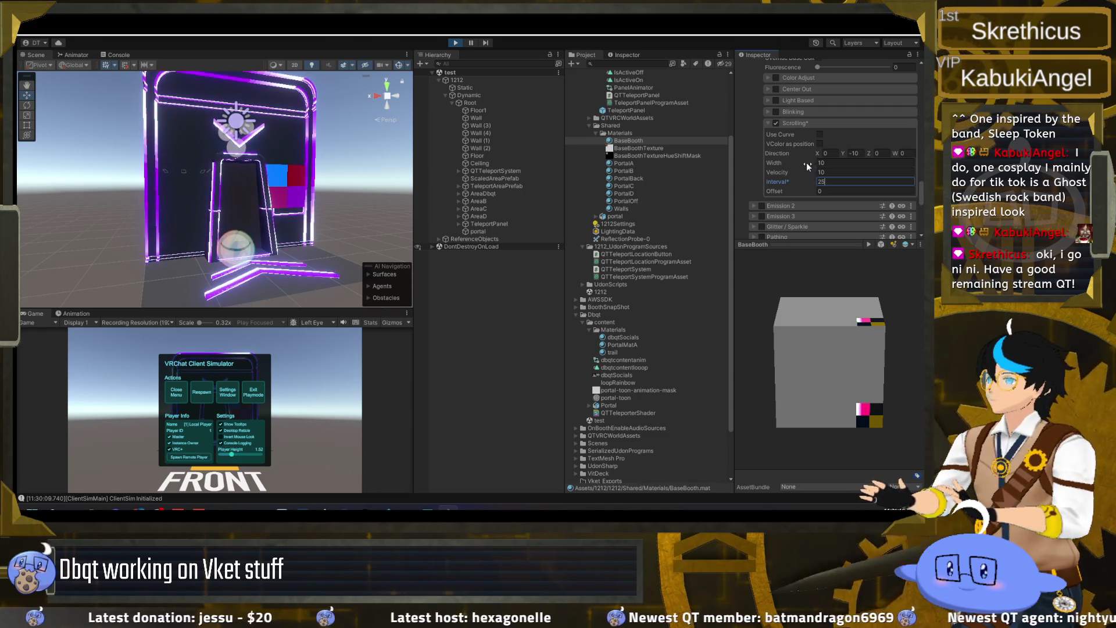
{"action": "left_click", "coordinate": [825, 162]}
{"action": "type", "text": "3.7"}
{"action": "mouse_move", "coordinate": [780, 159]}
{"action": "left_mouse_down"}
{"action": "mouse_move", "coordinate": [825, 159]}
{"action": "mouse_move", "coordinate": [841, 172]}
{"action": "left_mouse_up"}
{"action": "left_click", "coordinate": [844, 162]}
{"action": "type", "text": "10"}
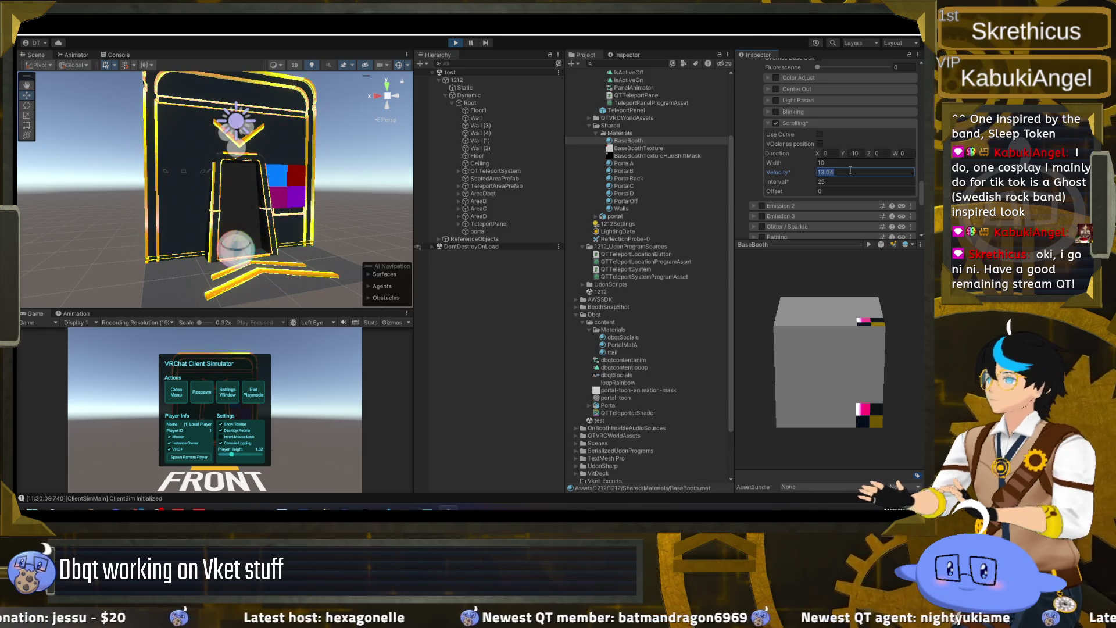
- Collapse the Scrolling section and expand Center Out settings
{"action": "scroll", "coordinate": [797, 180], "scroll_direction": "up", "scroll_amount": 2}
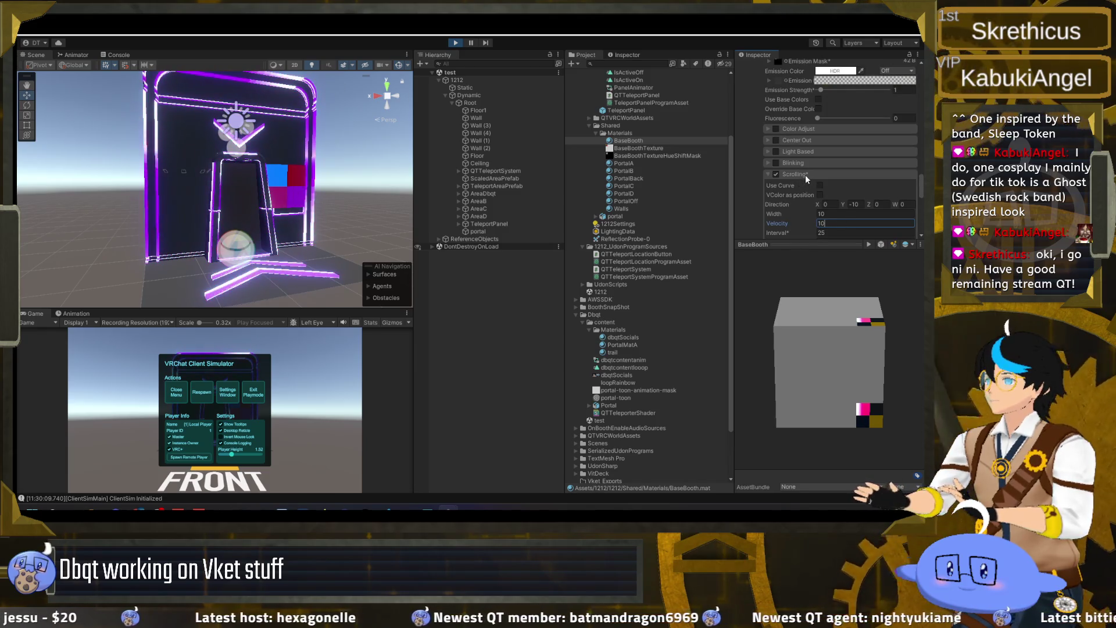
{"action": "left_click", "coordinate": [805, 175]}
{"action": "scroll", "coordinate": [754, 169], "scroll_direction": "up", "scroll_amount": 2}
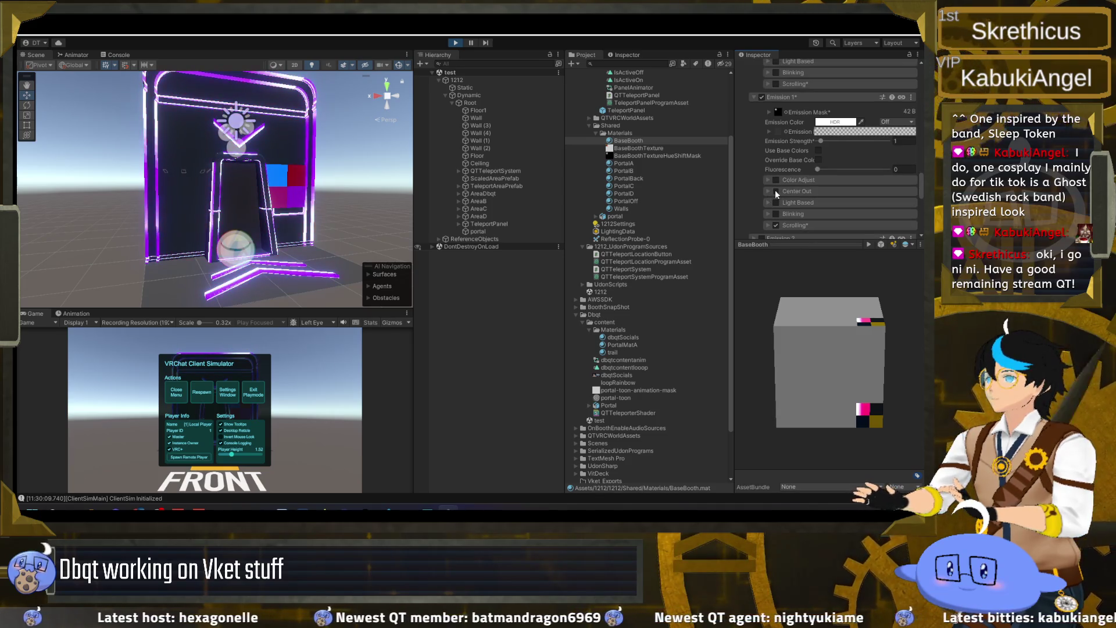
{"action": "left_click", "coordinate": [776, 193]}
{"action": "scroll", "coordinate": [786, 182], "scroll_direction": "up", "scroll_amount": 2}
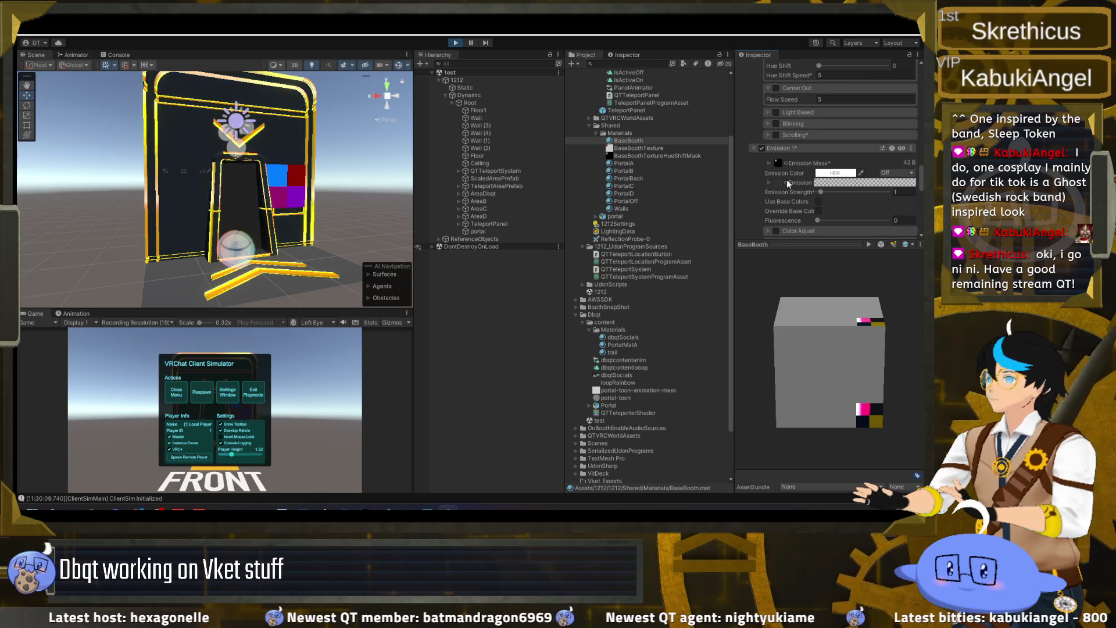
- Set Emission 1 strength to 1.8, leaving Use Base Colors off
{"action": "left_click_drag", "start_coordinate": [822, 195], "coordinate": [840, 195]}
{"action": "left_click", "coordinate": [819, 202]}
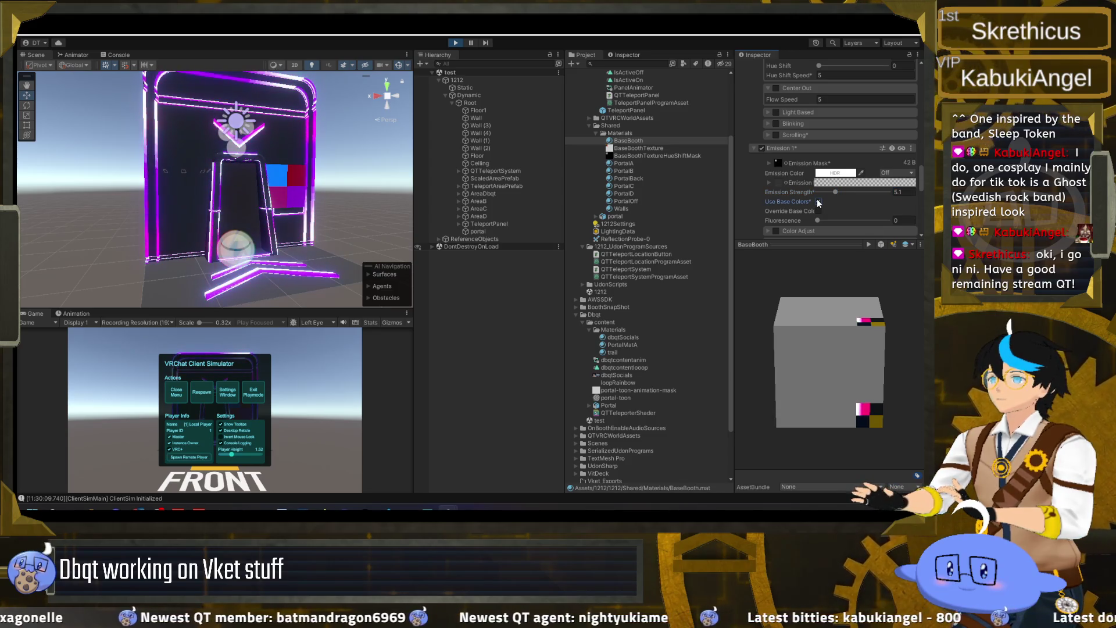
{"action": "left_click", "coordinate": [819, 202]}
{"action": "left_click_drag", "start_coordinate": [836, 193], "coordinate": [824, 193]}
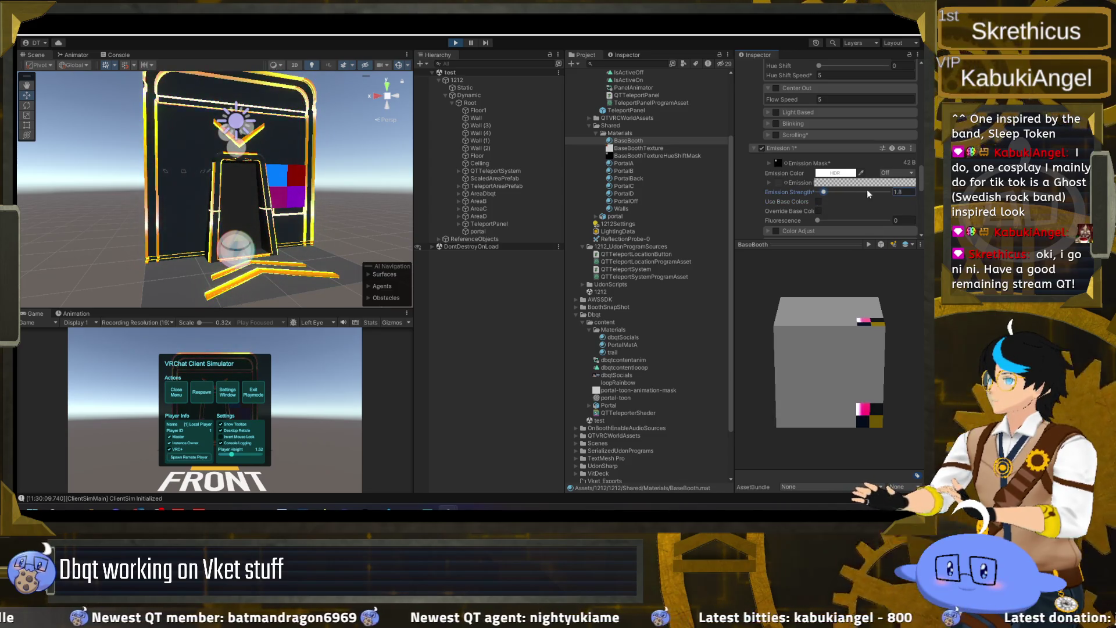
{"action": "scroll", "coordinate": [807, 186], "scroll_direction": "up", "scroll_amount": 5}
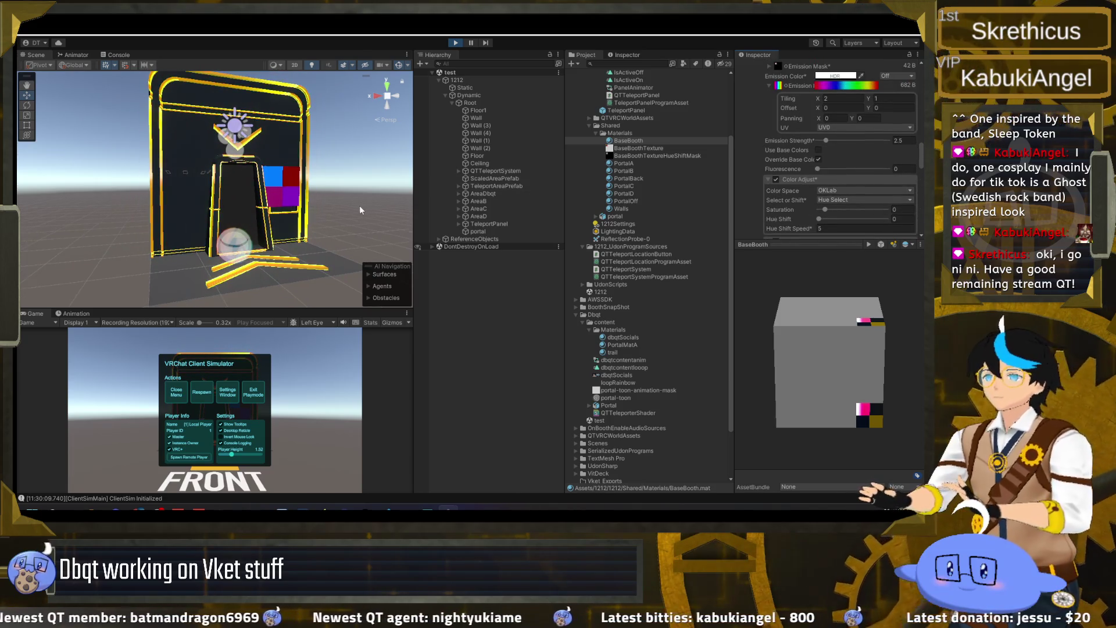
- Set the main Emission Strength to 2, save the scene, and exit play mode
{"action": "left_click_drag", "start_coordinate": [317, 202], "coordinate": [323, 195]}
{"action": "left_click", "coordinate": [903, 141]}
{"action": "type", "text": "2"}
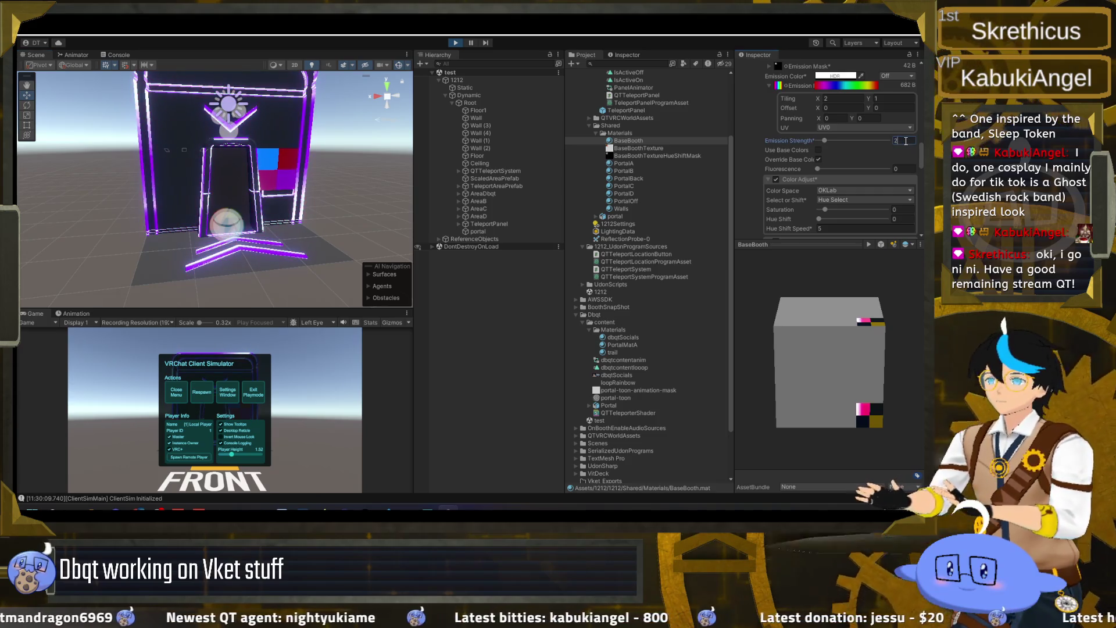
{"action": "key", "text": "BackSpace"}
{"action": "type", "text": "1"}
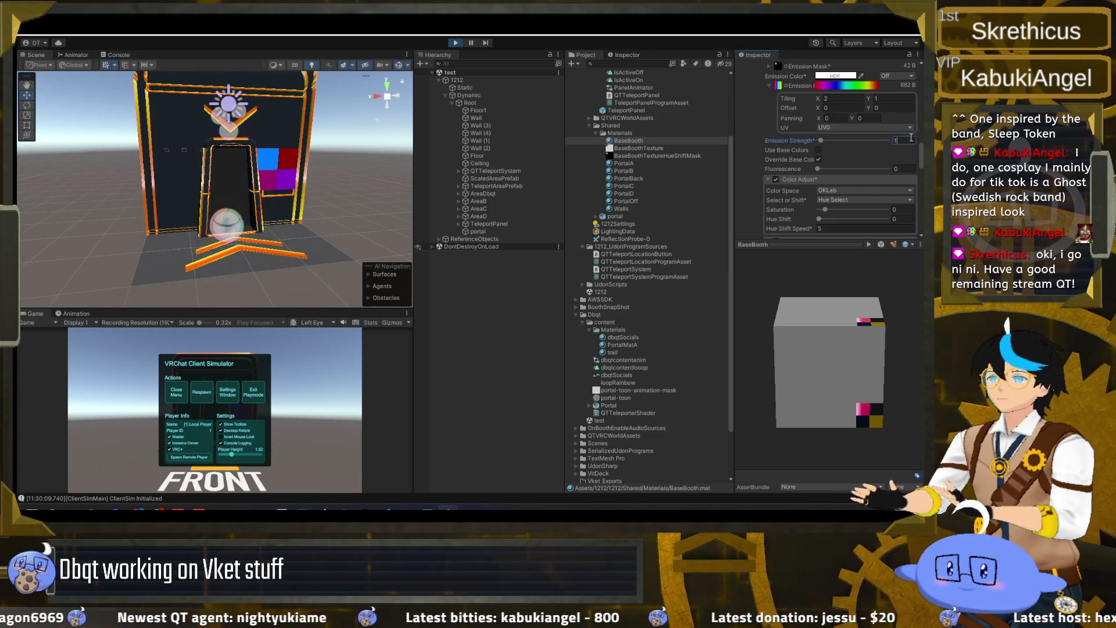
{"action": "key", "text": "BackSpace"}
{"action": "type", "text": "2"}
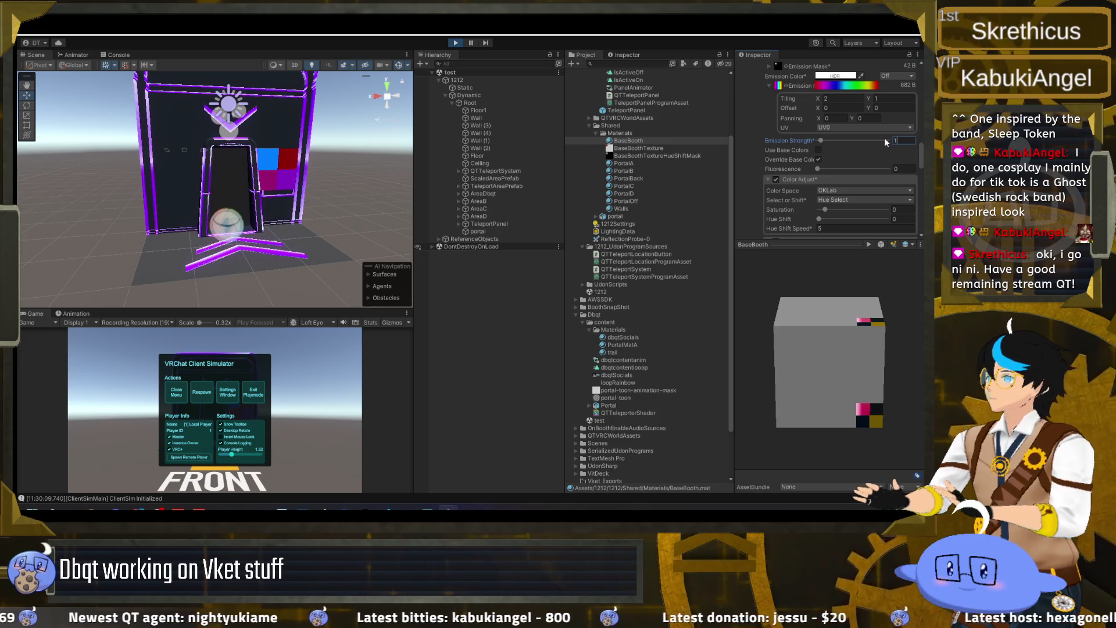
{"action": "double_click", "coordinate": [428, 170]}
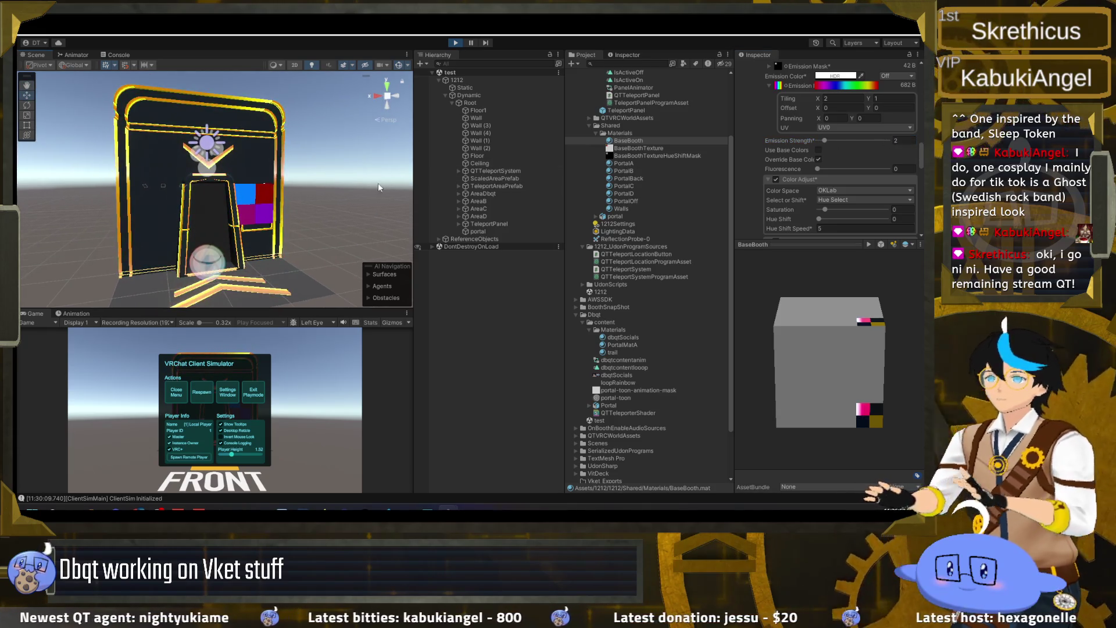
{"action": "key", "text": "ctrl+s"}
{"action": "key", "text": "ctrl+p"}
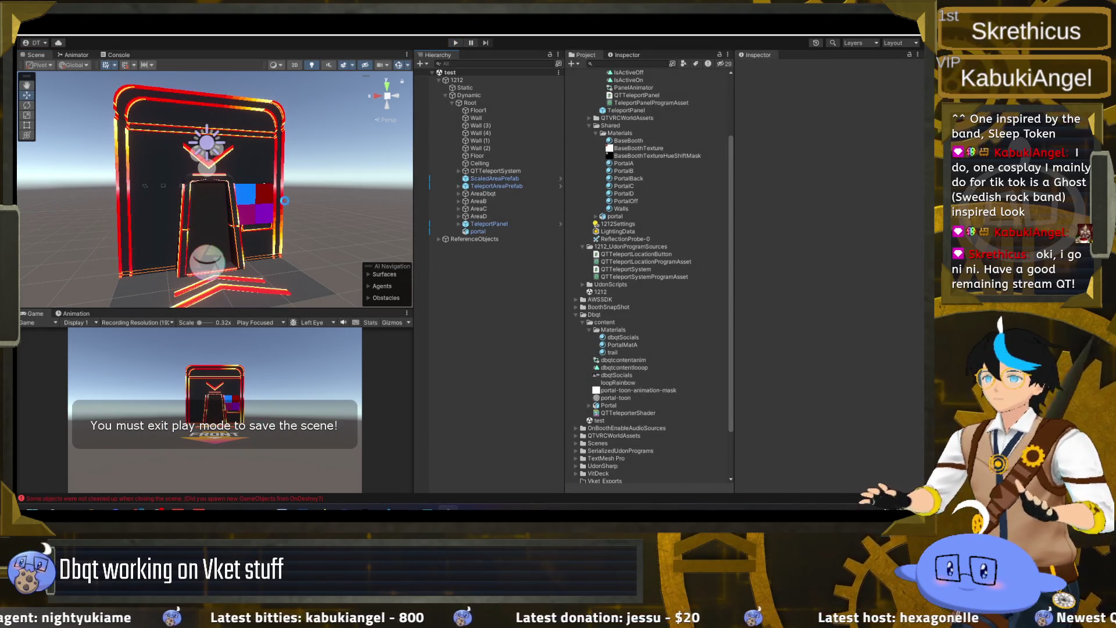
- Pan the Scene view around the booth to inspect its cycling neon frame
{"action": "left_click_drag", "start_coordinate": [285, 200], "coordinate": [301, 194]}
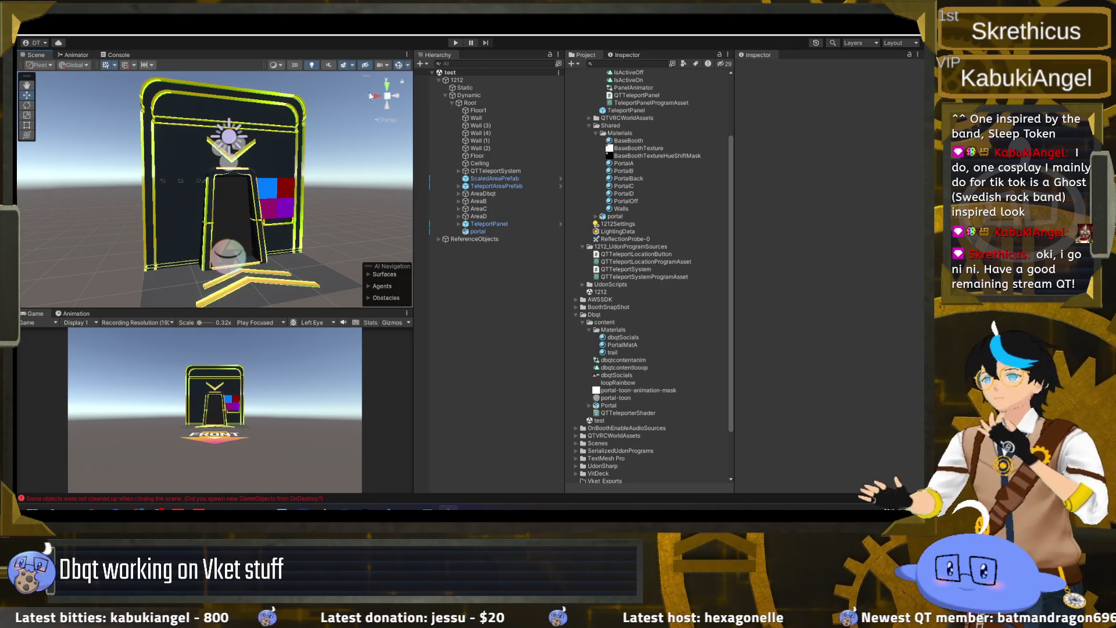
{"action": "scroll", "coordinate": [333, 189], "scroll_direction": "up", "scroll_amount": 1}
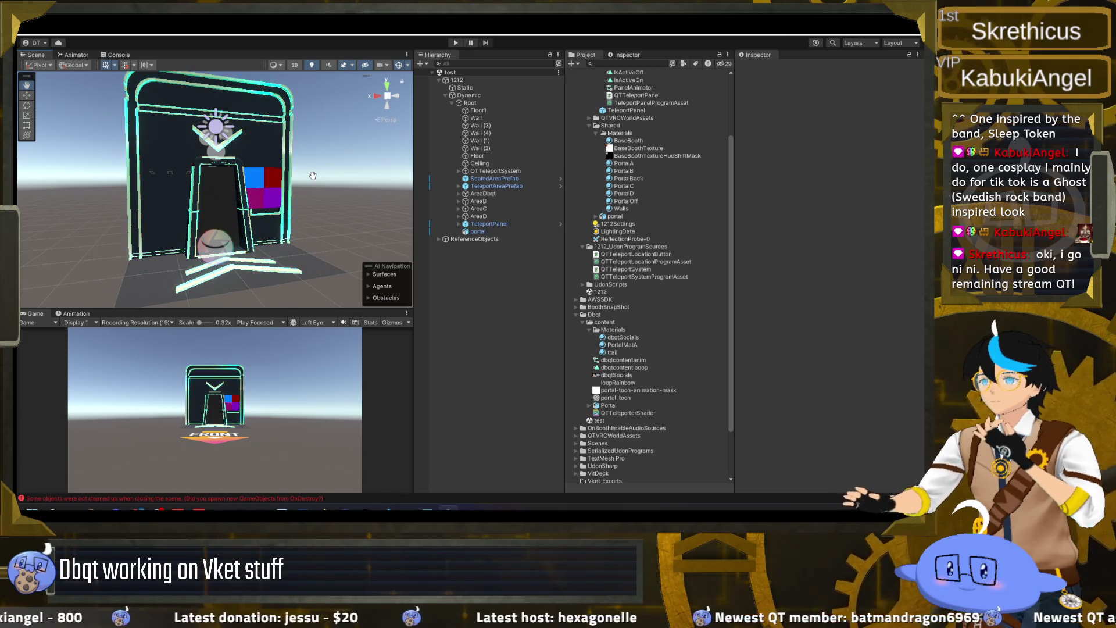
{"action": "mouse_move", "coordinate": [256, 186]}
{"action": "left_mouse_down"}
{"action": "mouse_move", "coordinate": [290, 221]}
{"action": "mouse_move", "coordinate": [550, 229]}
{"action": "mouse_move", "coordinate": [233, 221]}
{"action": "mouse_move", "coordinate": [273, 230]}
{"action": "mouse_move", "coordinate": [199, 204]}
{"action": "mouse_move", "coordinate": [347, 274]}
{"action": "mouse_move", "coordinate": [114, 197]}
{"action": "mouse_move", "coordinate": [241, 242]}
{"action": "mouse_move", "coordinate": [366, 233]}
{"action": "mouse_move", "coordinate": [454, 202]}
{"action": "mouse_move", "coordinate": [507, 211]}
{"action": "mouse_move", "coordinate": [415, 213]}
{"action": "mouse_move", "coordinate": [248, 242]}
{"action": "left_mouse_up"}
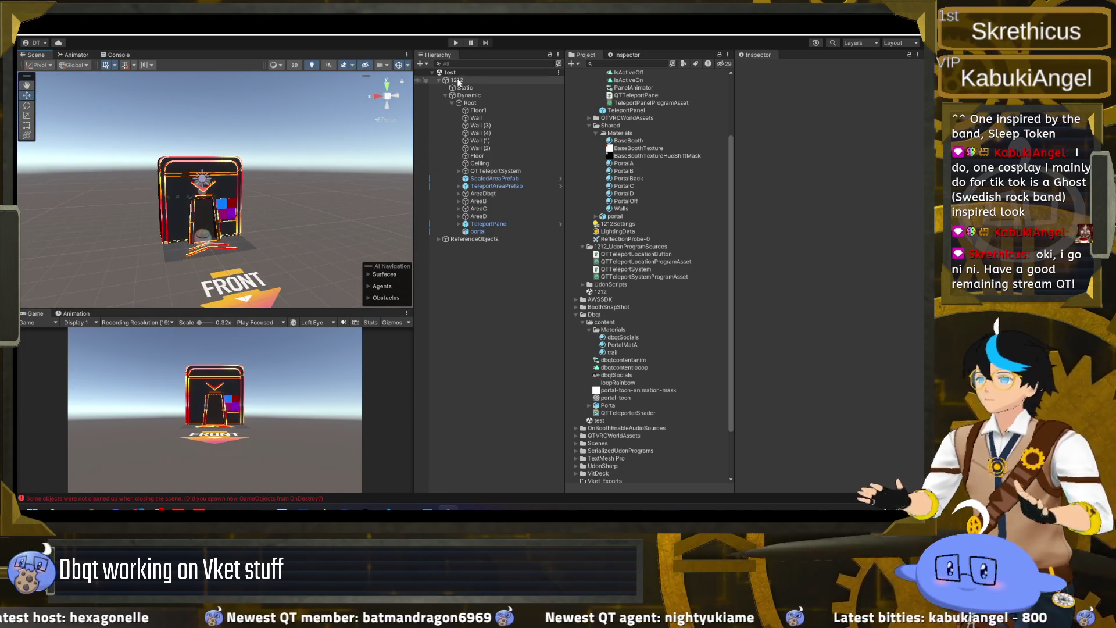
{"action": "left_click_drag", "start_coordinate": [291, 224], "coordinate": [302, 216]}
{"action": "scroll", "coordinate": [302, 216], "scroll_direction": "up", "scroll_amount": 5}
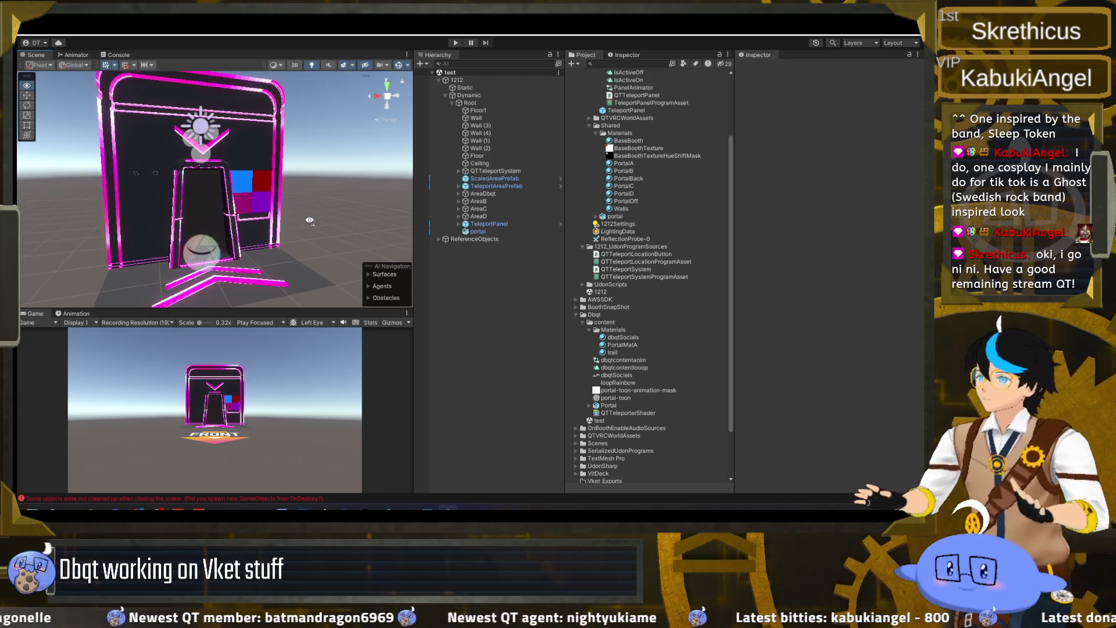
{"action": "left_click", "coordinate": [637, 156]}
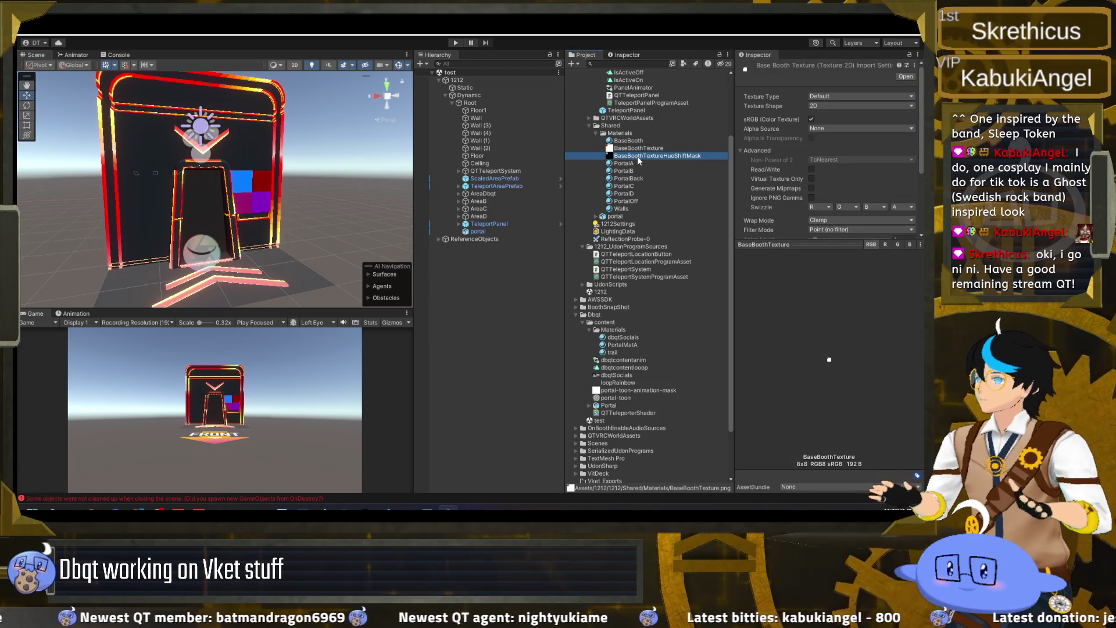
{"action": "left_click", "coordinate": [643, 151]}
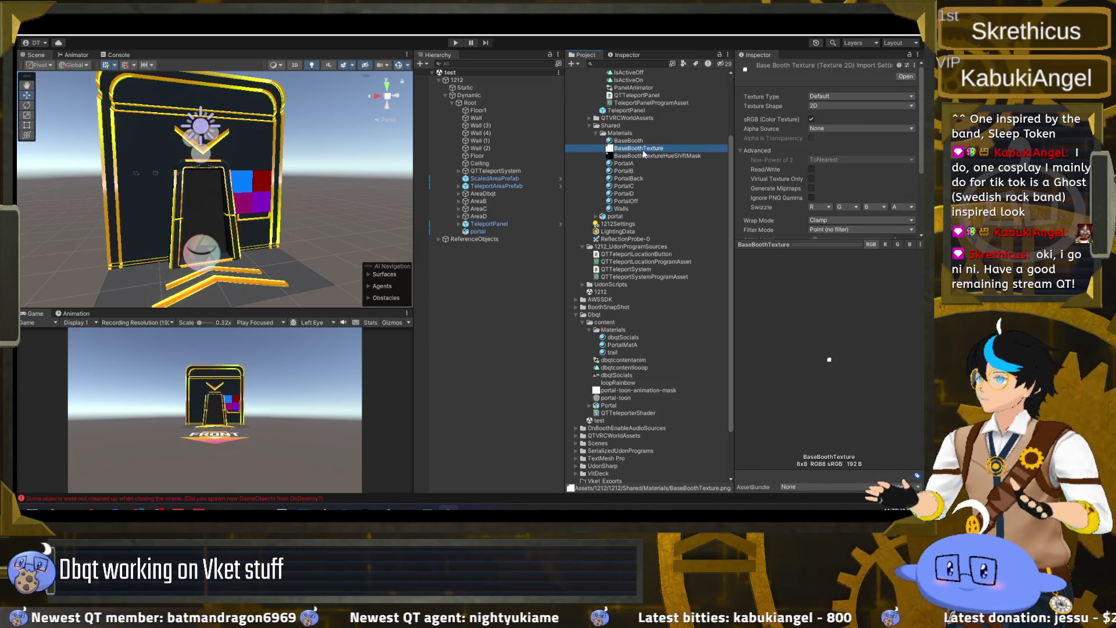
{"action": "left_click_drag", "start_coordinate": [256, 186], "coordinate": [332, 175]}
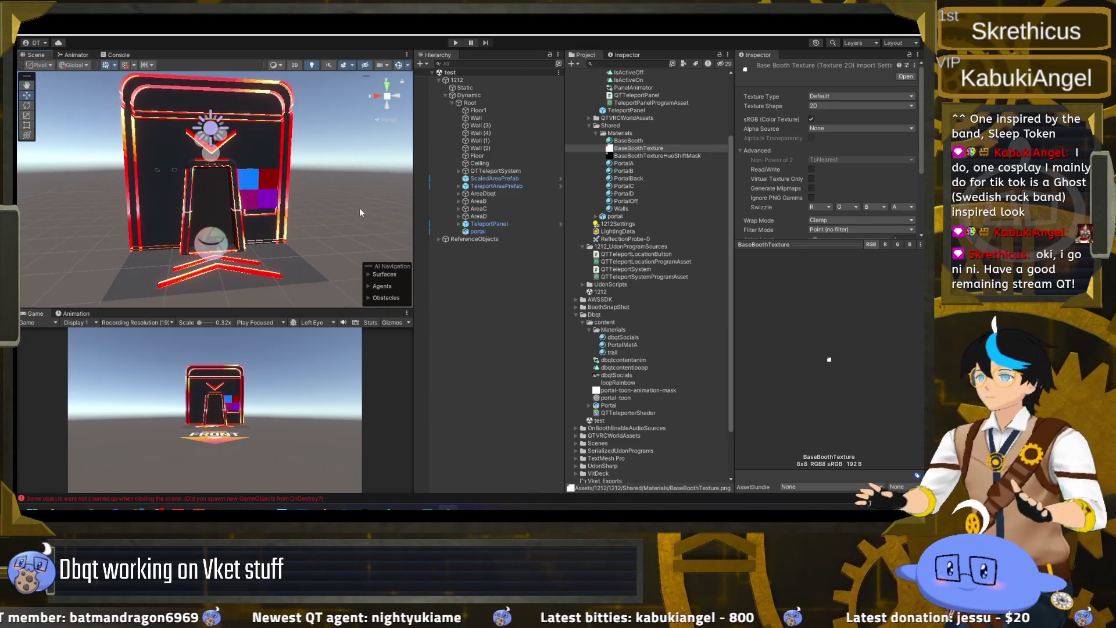
{"action": "left_click", "coordinate": [488, 268]}
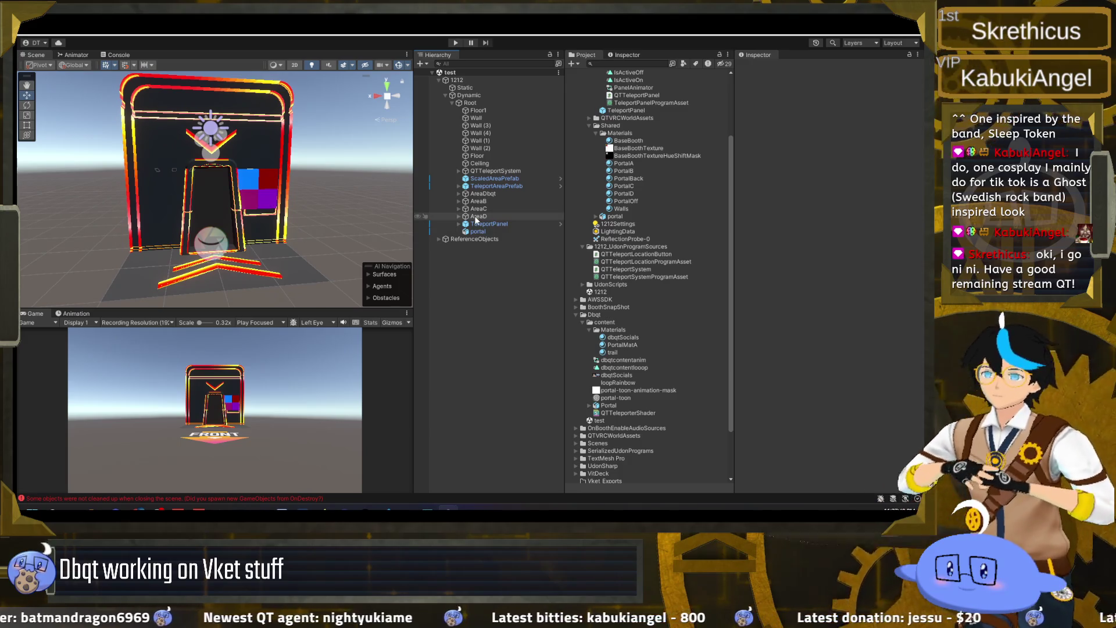